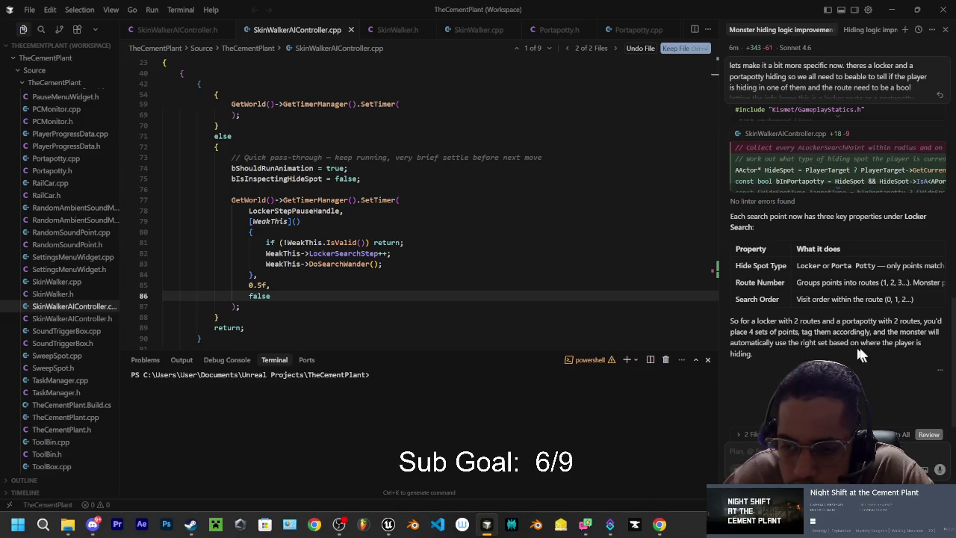
Scroll through SkinWalkerAIController.cpp in Cursor and type 'when th' into the code.
scroll(859, 351, up, 4)
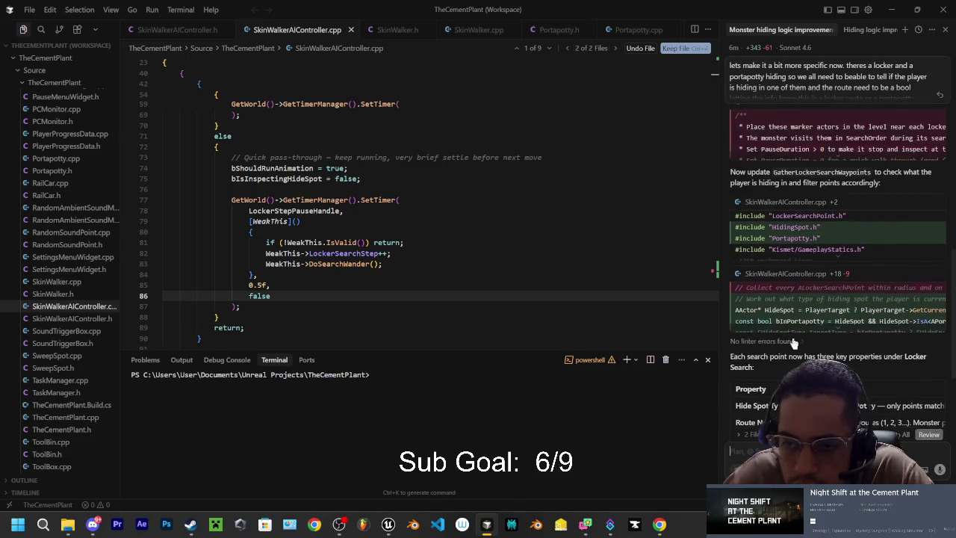
scroll(794, 343, up, 6)
scroll(799, 313, down, 3)
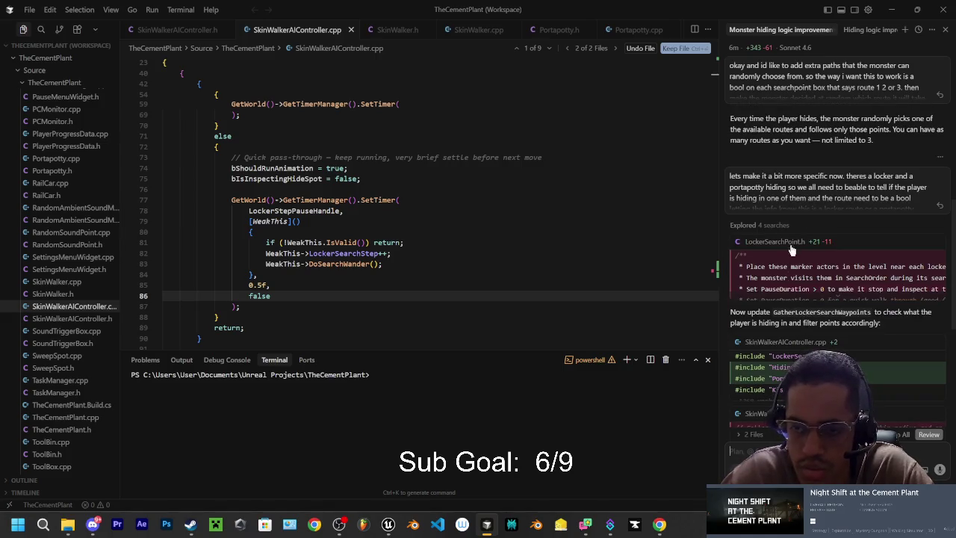
scroll(802, 322, down, 3)
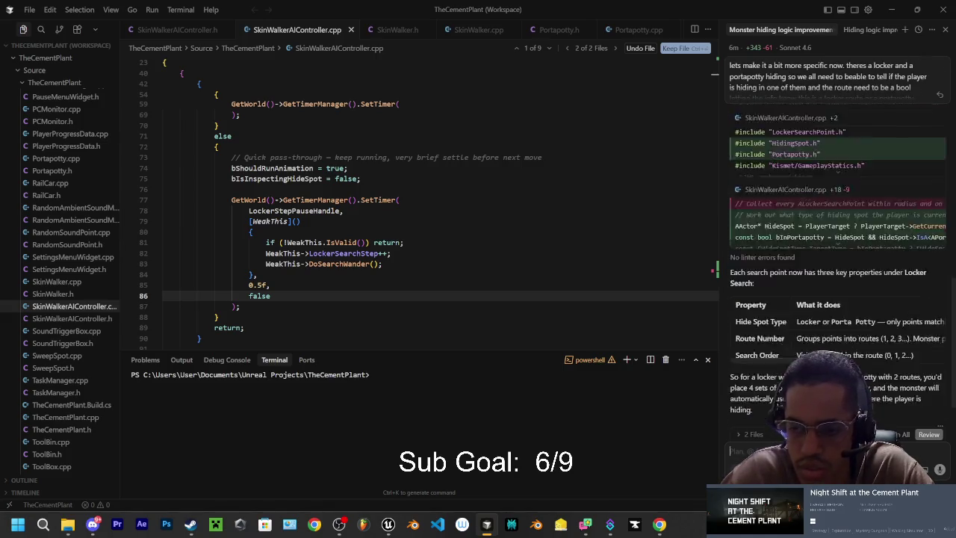
scroll(811, 338, down, 2)
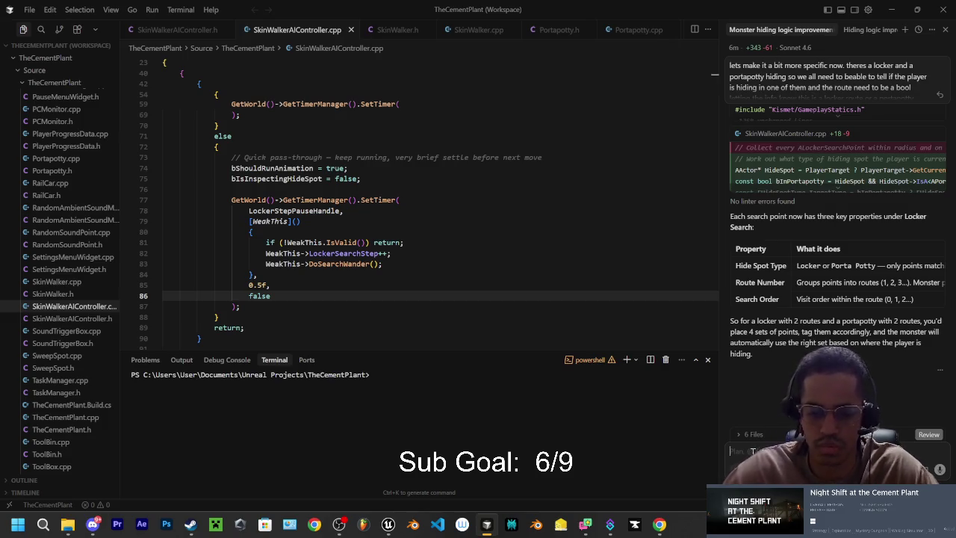
text(when th)
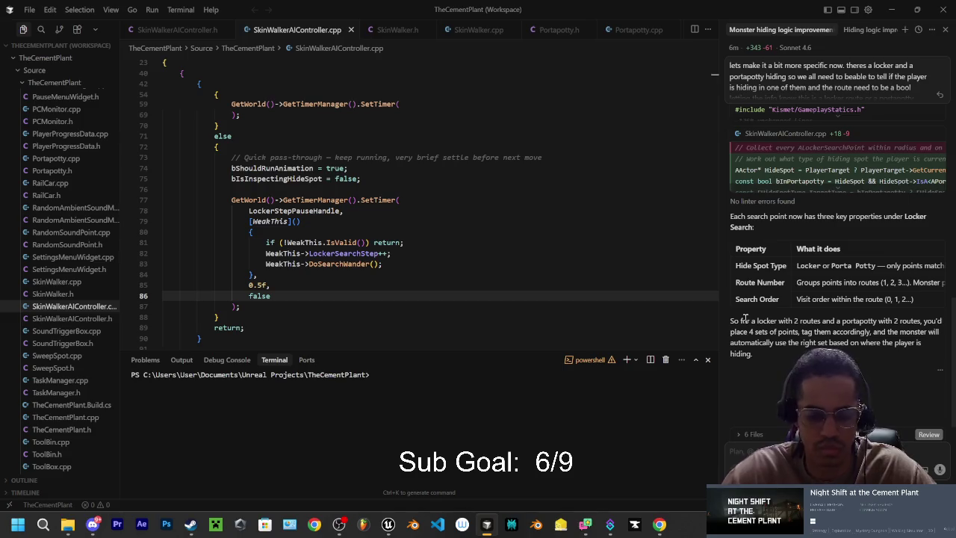
Recompile the C++ changes with Live Coding, dismiss the finished build window, and return to Unreal.
key(ctrl+alt+F11)
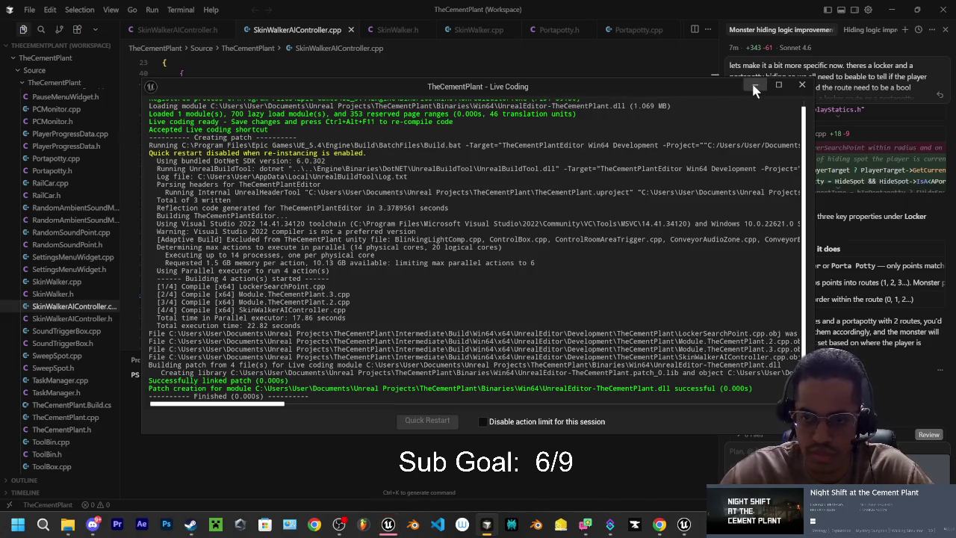
click(802, 85)
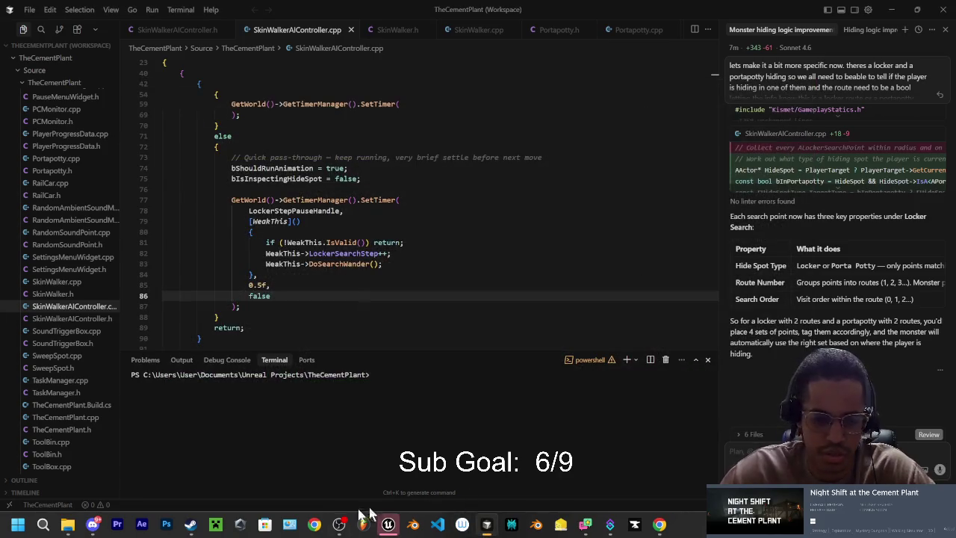
mouse_move(339, 527)
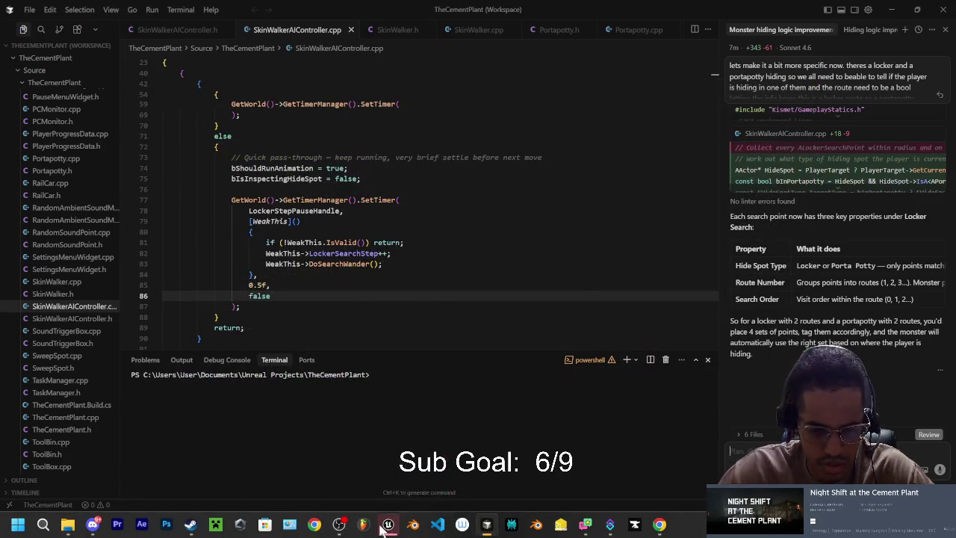
click(388, 524)
Move the view toward the railings and select SM_Rail16, SM_Rail15, then BP_LockerSearchPoint3.
mouse_move(95, 166)
mouse_down()
mouse_move(248, 158)
mouse_move(225, 161)
mouse_up()
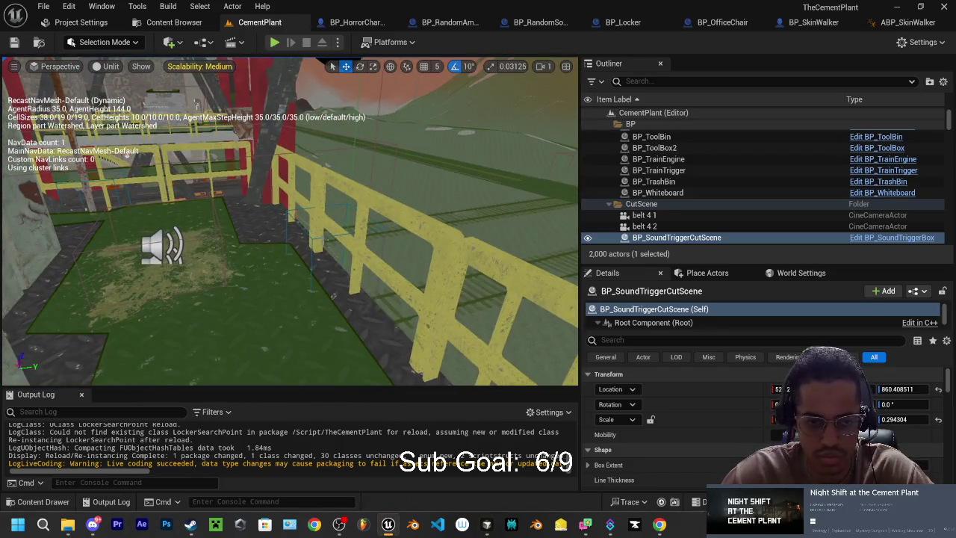
click(353, 292)
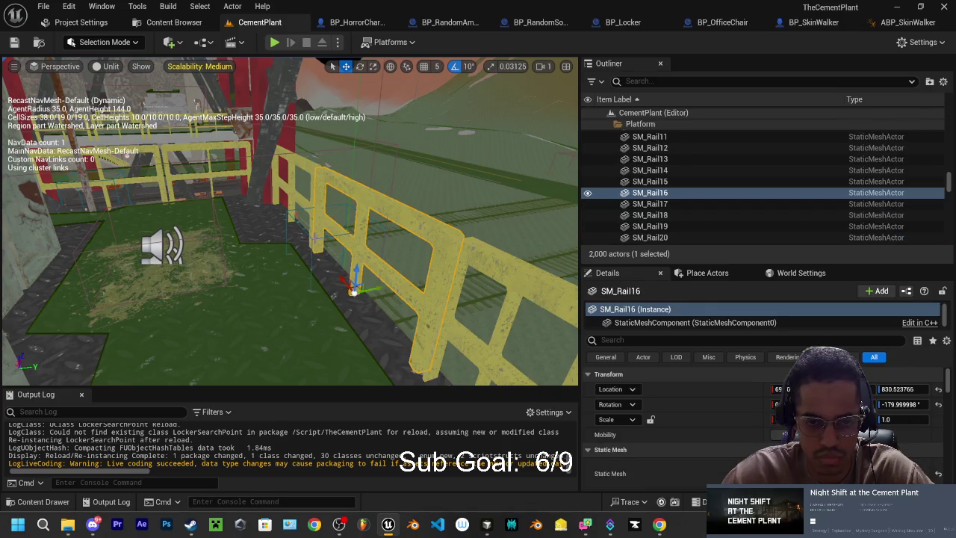
click(311, 247)
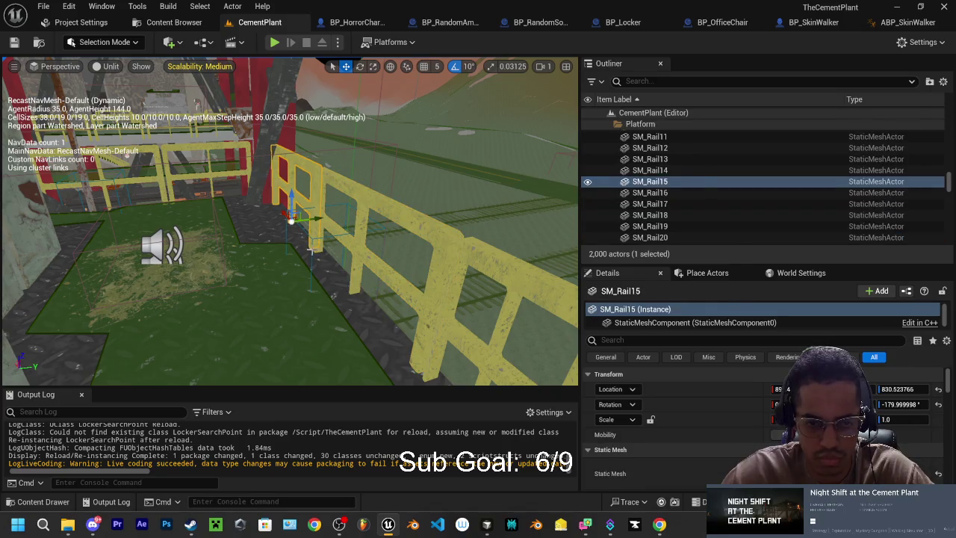
click(314, 259)
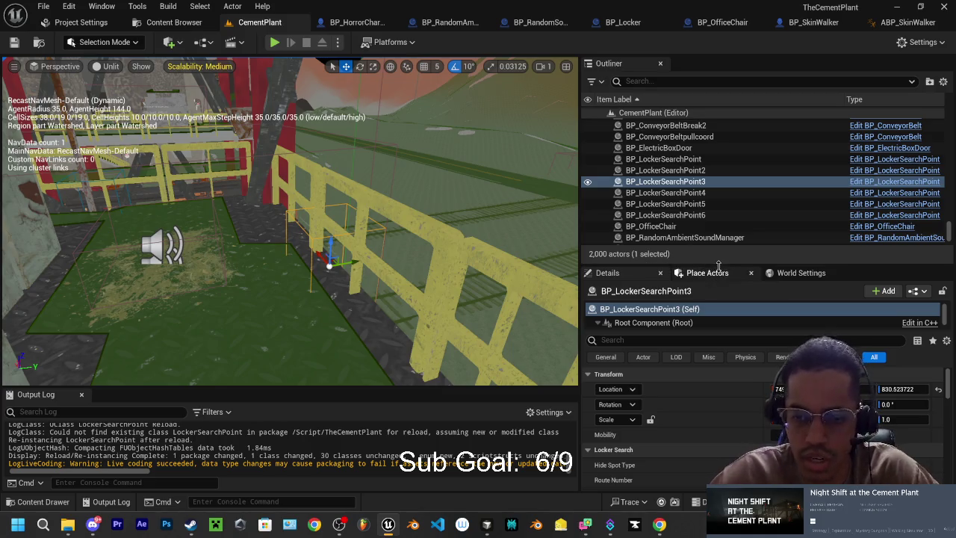
Enlarge the Outliner, frame BP_SoundTriggerBox2, and scroll the actor list back to the top.
drag(716, 263, 702, 491)
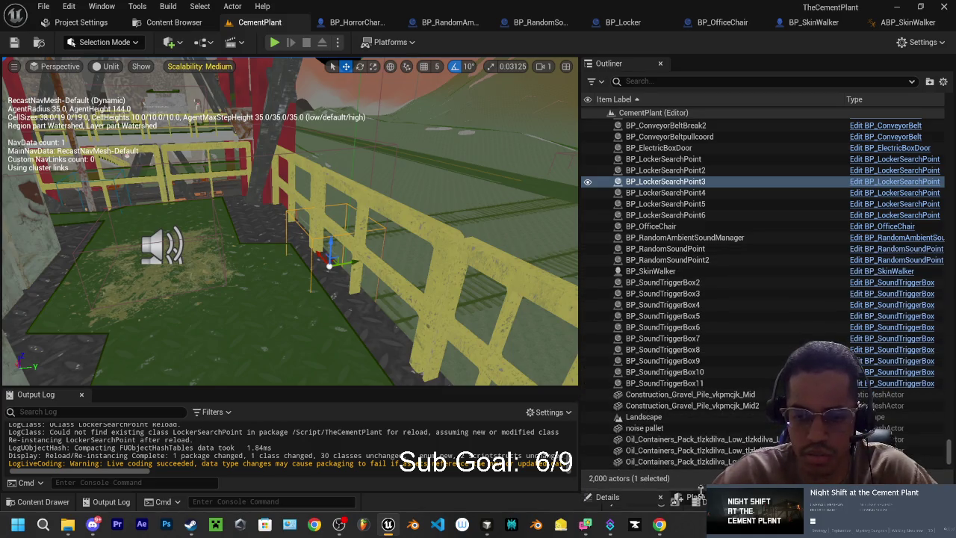
click(672, 283)
double_click(672, 283)
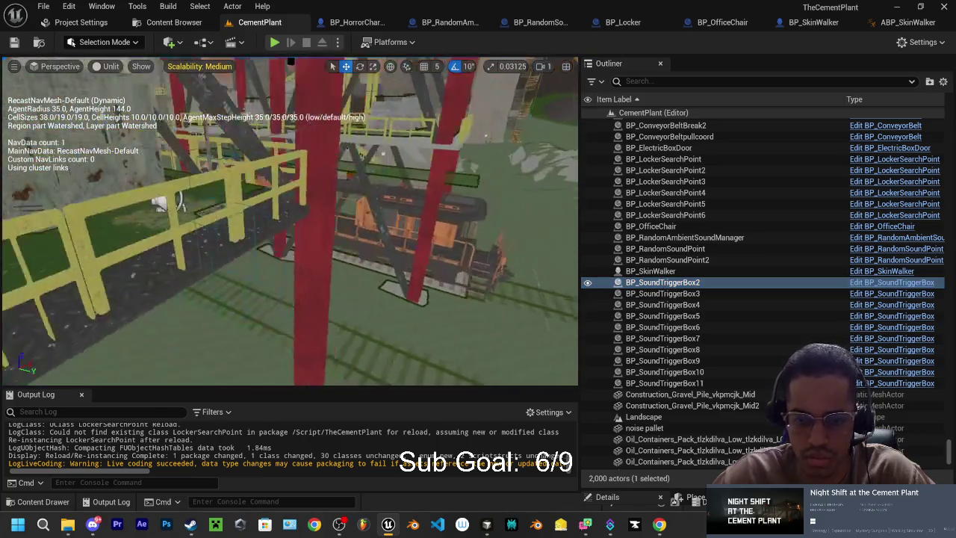
scroll(694, 273, up, 20)
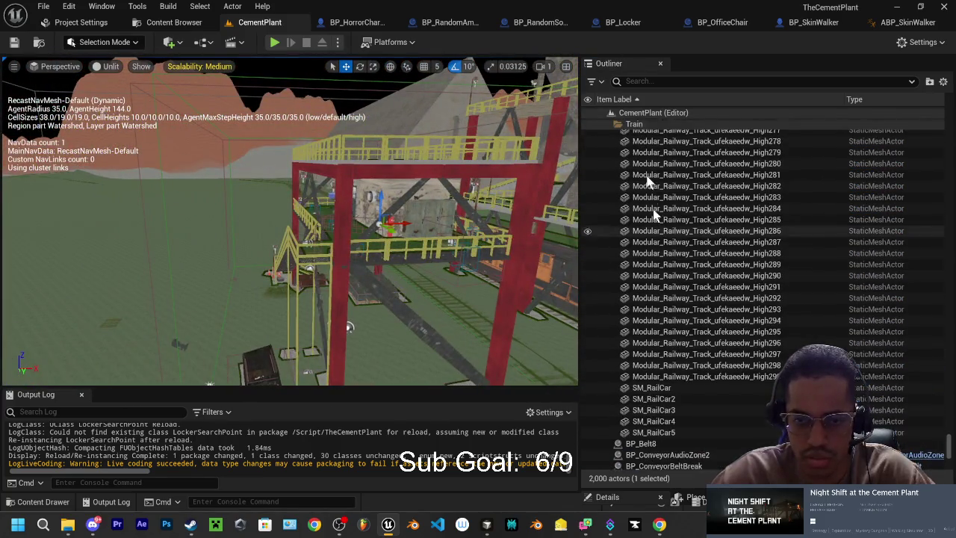
scroll(620, 130, up, 10)
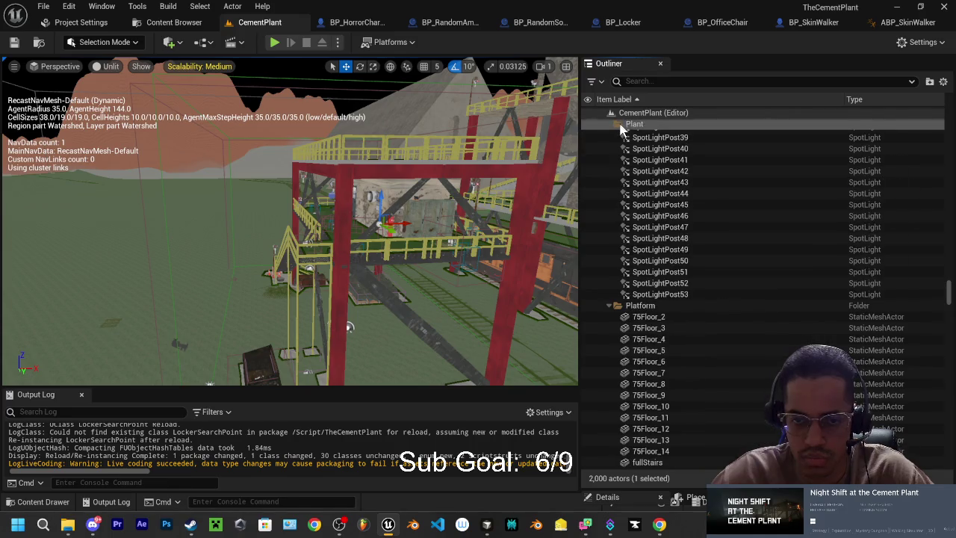
scroll(620, 129, up, 15)
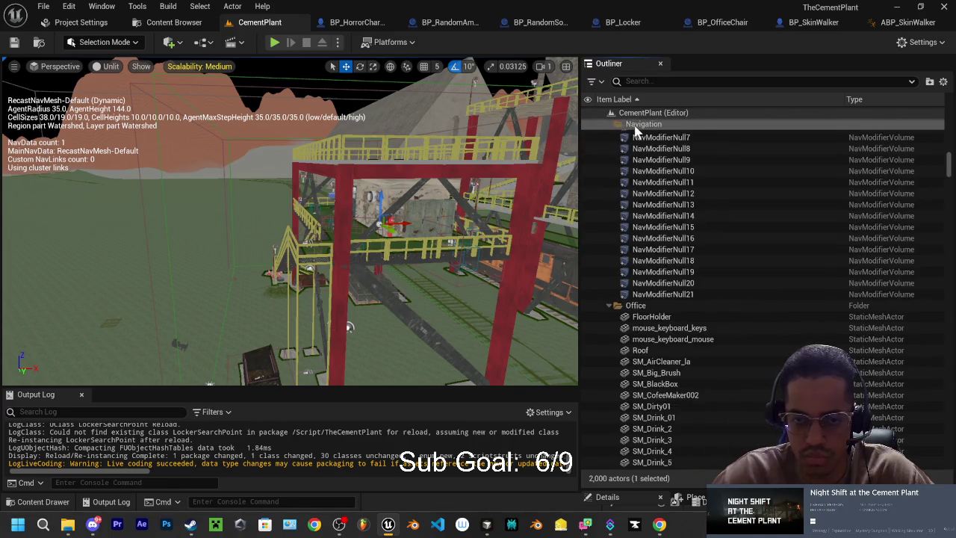
Collapse the Outliner folders from BP through Train to expose the loose actors.
click(617, 134)
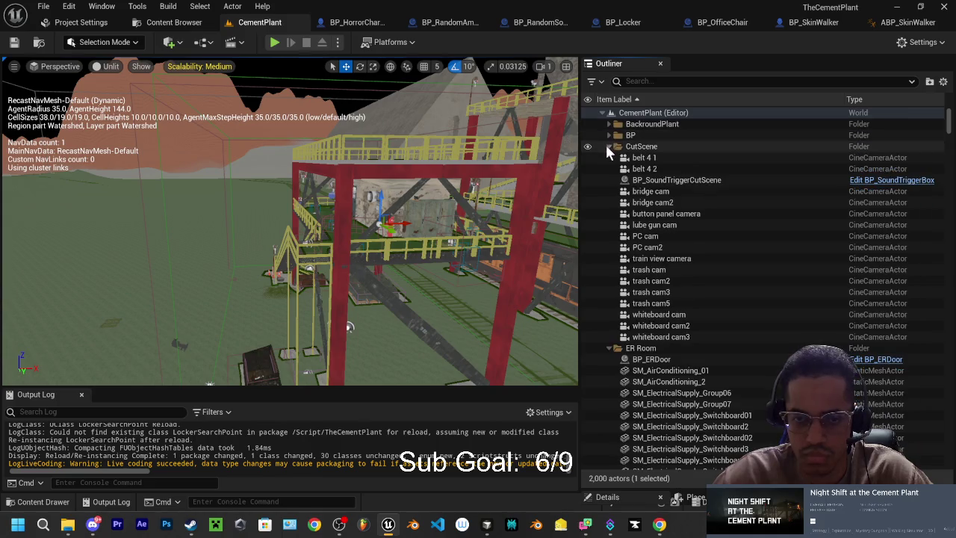
click(606, 146)
click(608, 158)
click(609, 169)
click(609, 180)
click(608, 191)
click(609, 203)
click(609, 214)
click(608, 224)
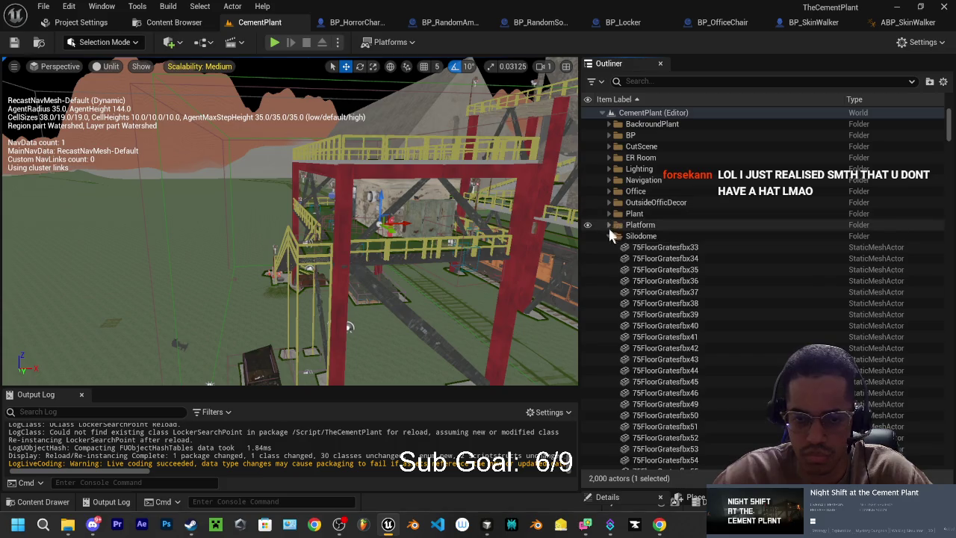
click(609, 236)
click(609, 247)
click(609, 258)
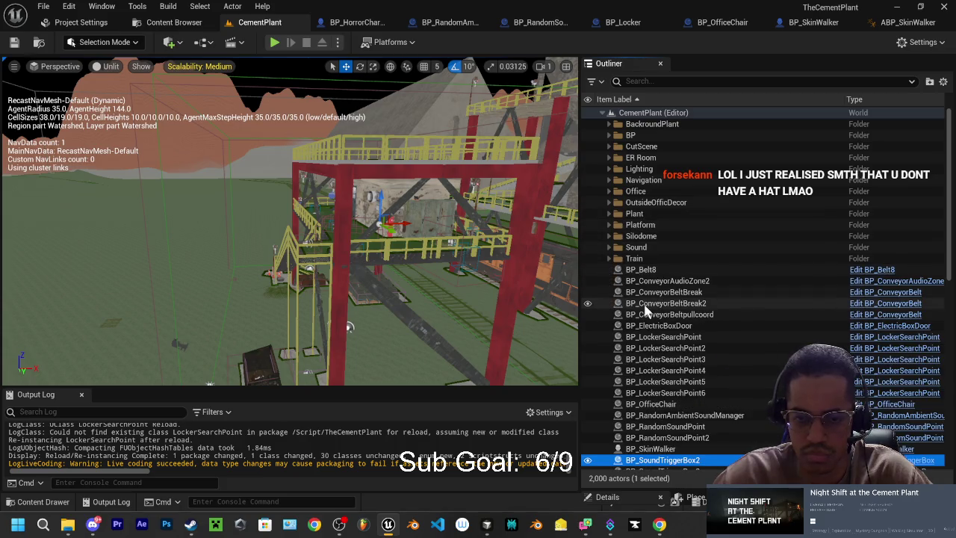
scroll(658, 265, down, 4)
scroll(657, 265, down, 15)
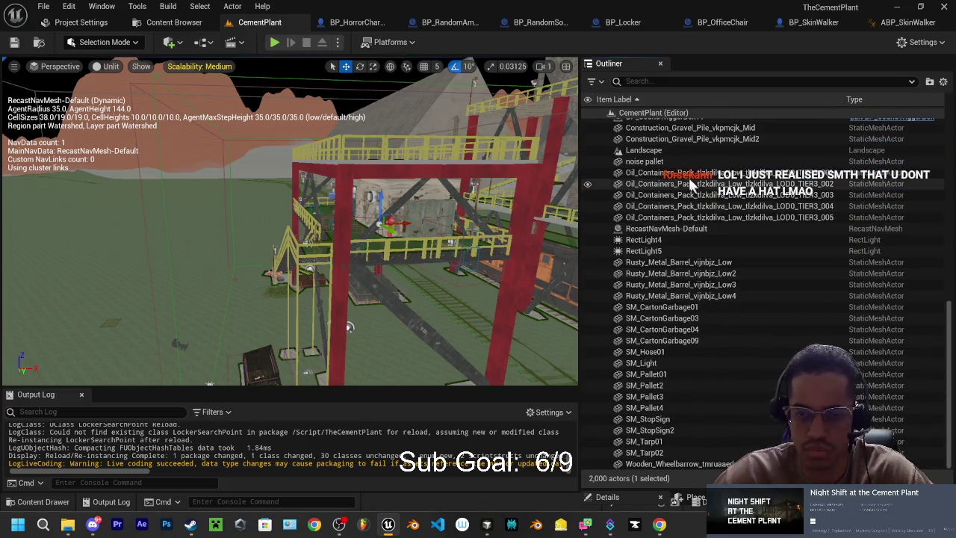
Select the five oil containers, four rusty metal barrels and four SM_CartonGarbage props.
click(682, 173)
double_click(683, 175)
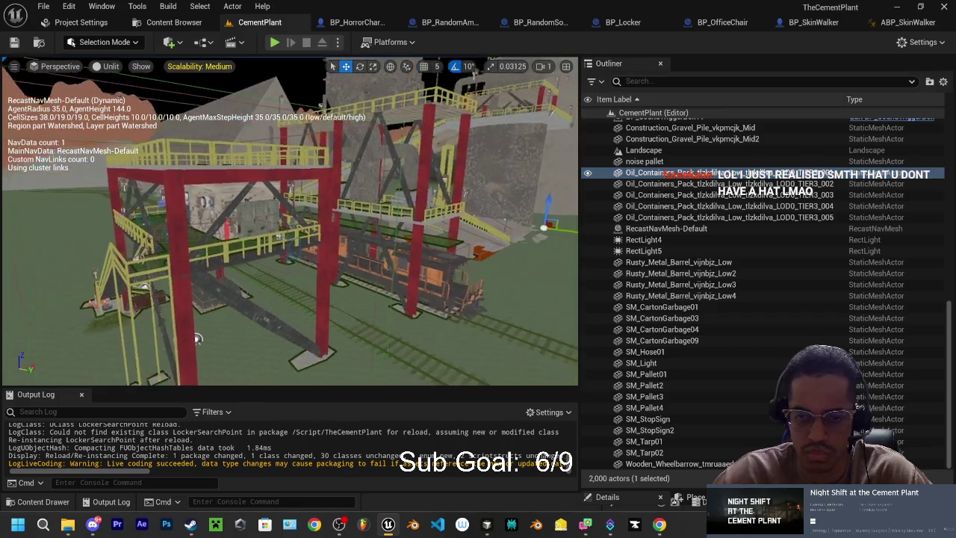
shift+click(635, 184)
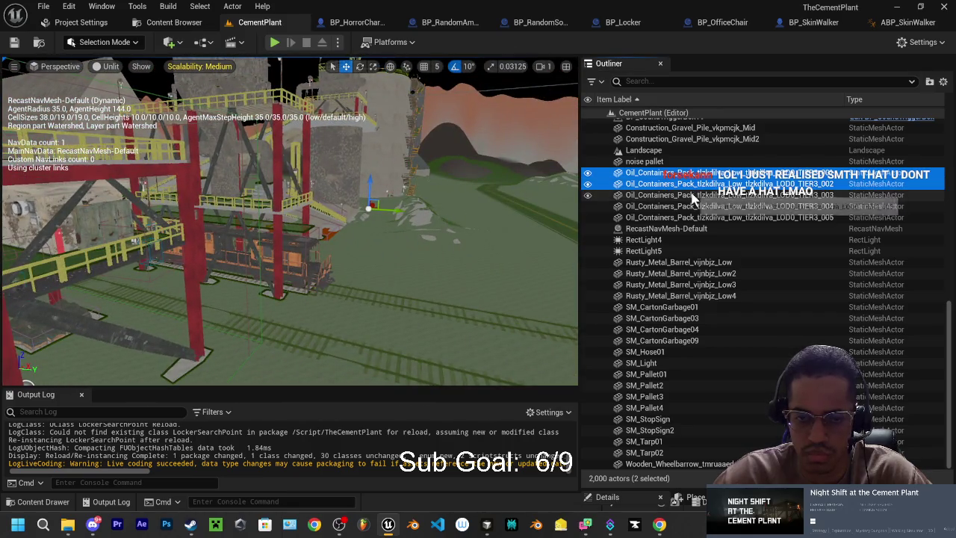
shift+click(657, 195)
shift+click(676, 206)
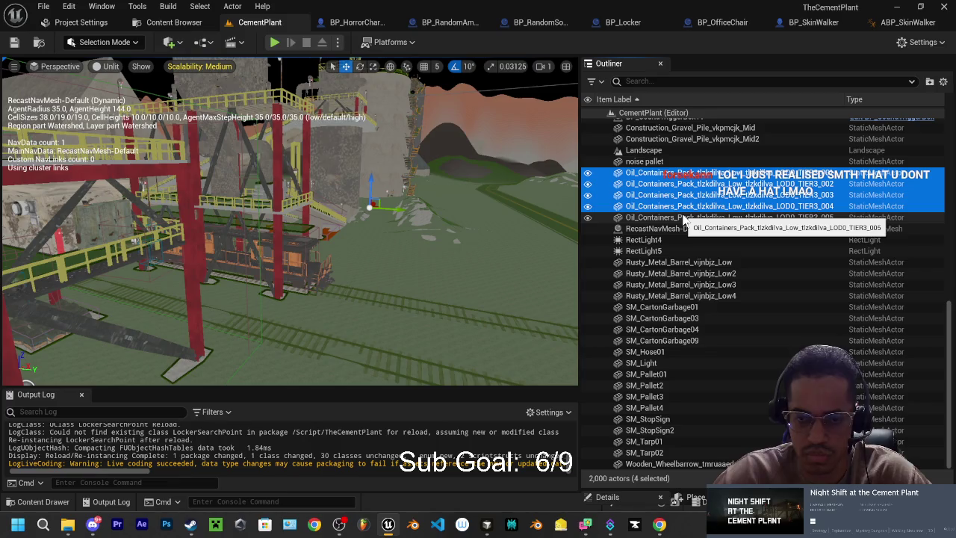
shift+click(684, 216)
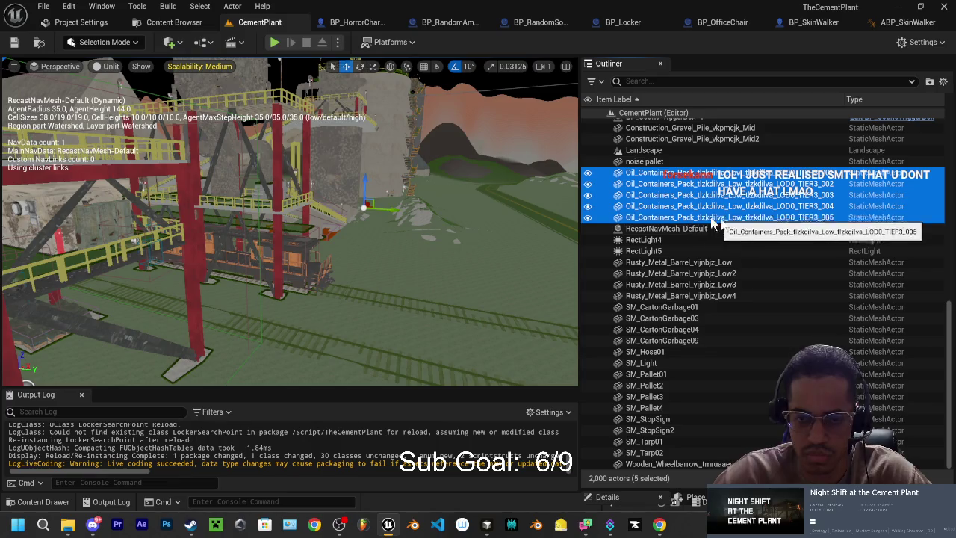
ctrl+click(697, 266)
ctrl+click(691, 274)
ctrl+click(687, 284)
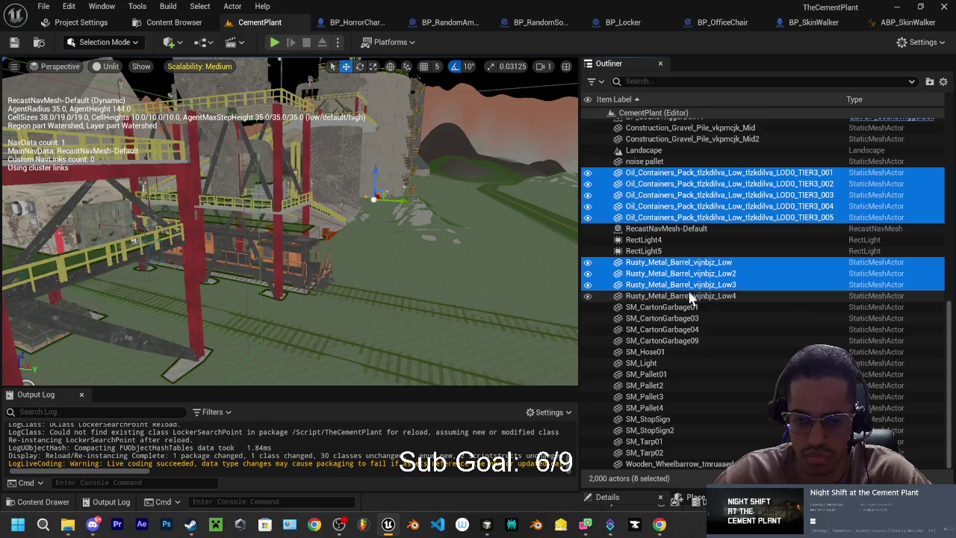
ctrl+click(685, 296)
ctrl+click(681, 308)
ctrl+click(675, 318)
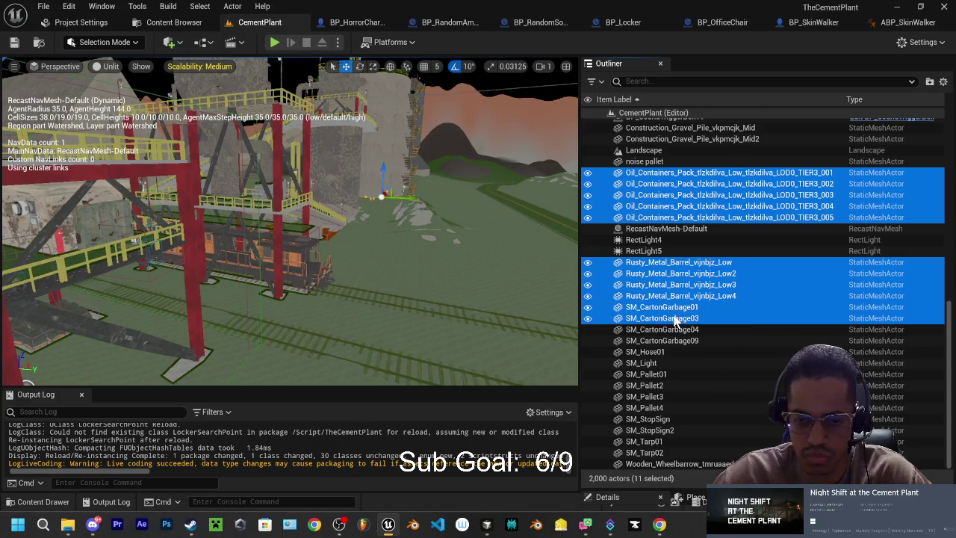
ctrl+click(671, 329)
ctrl+click(665, 341)
Add SM_Hose01, SM_Light, the four pallets, both stop signs, both tarps and the wheelbarrow.
ctrl+click(648, 352)
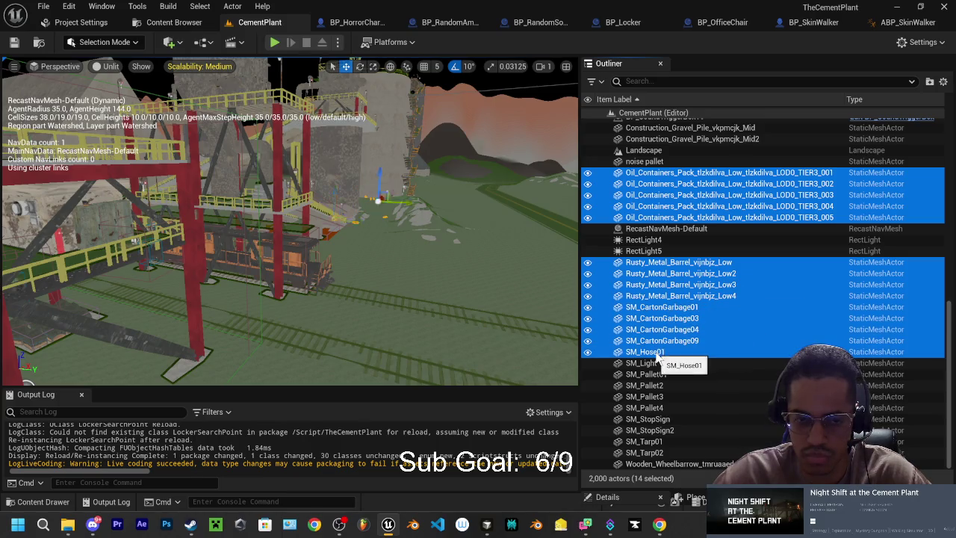
ctrl+click(651, 363)
ctrl+click(649, 374)
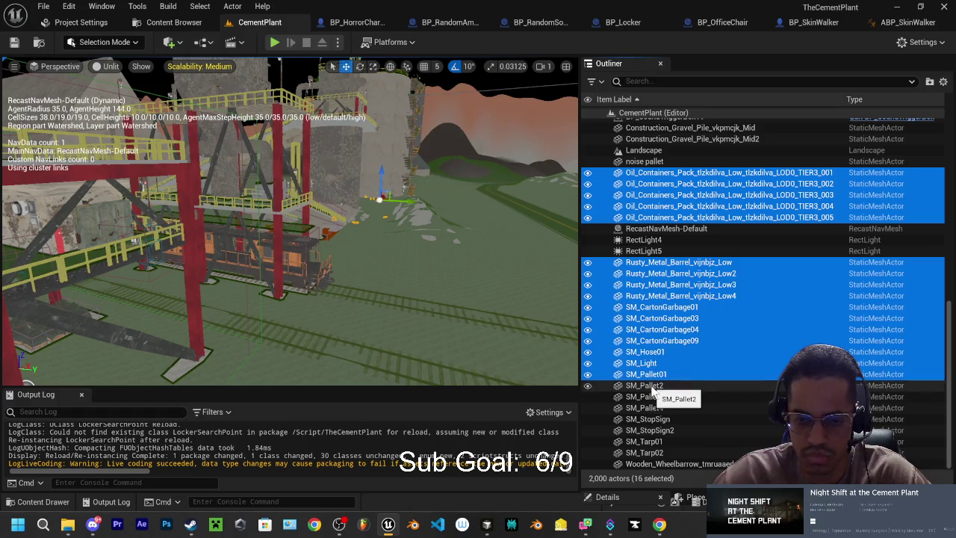
ctrl+click(651, 387)
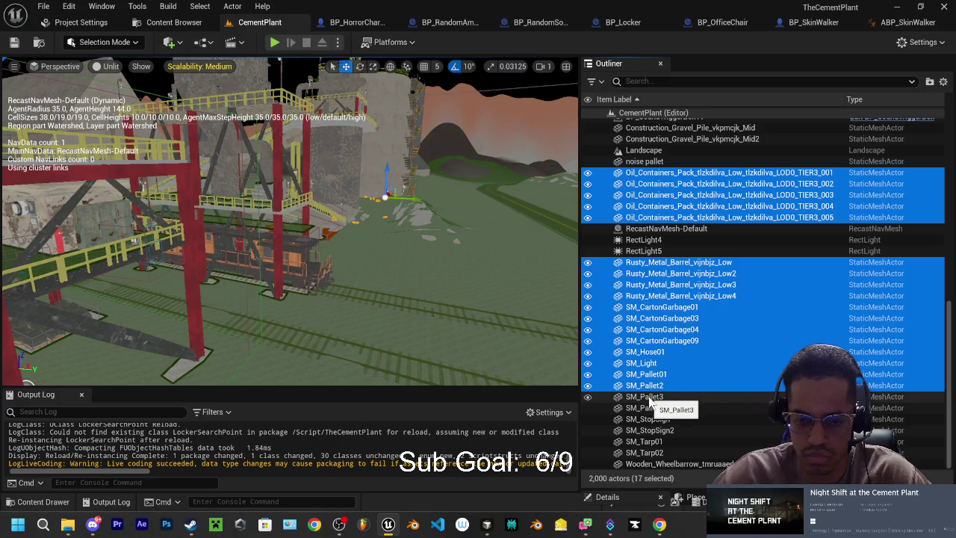
ctrl+click(646, 397)
ctrl+click(646, 407)
ctrl+click(647, 419)
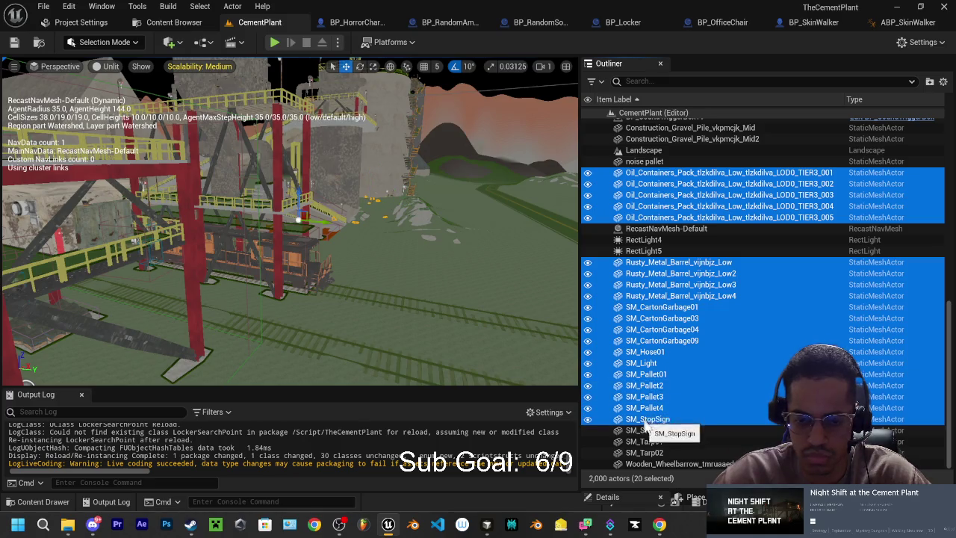
ctrl+click(646, 430)
ctrl+click(647, 441)
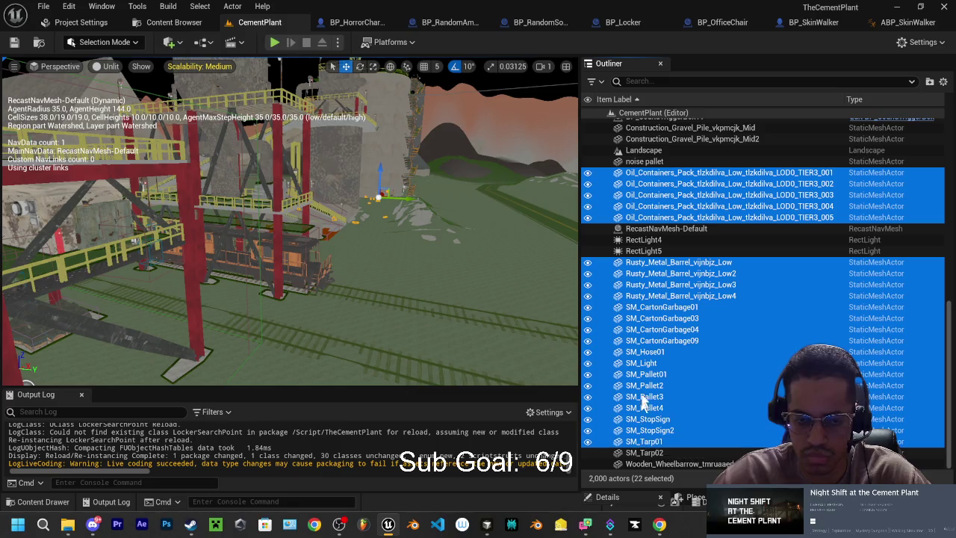
ctrl+click(647, 452)
ctrl+click(672, 465)
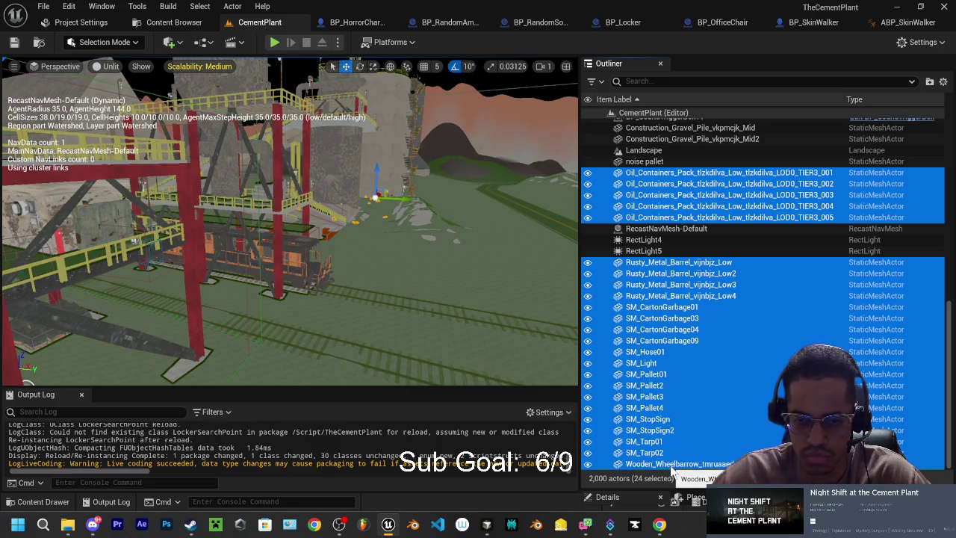
Move the 24 selected props into the Silodome folder and collapse it.
right_click(642, 371)
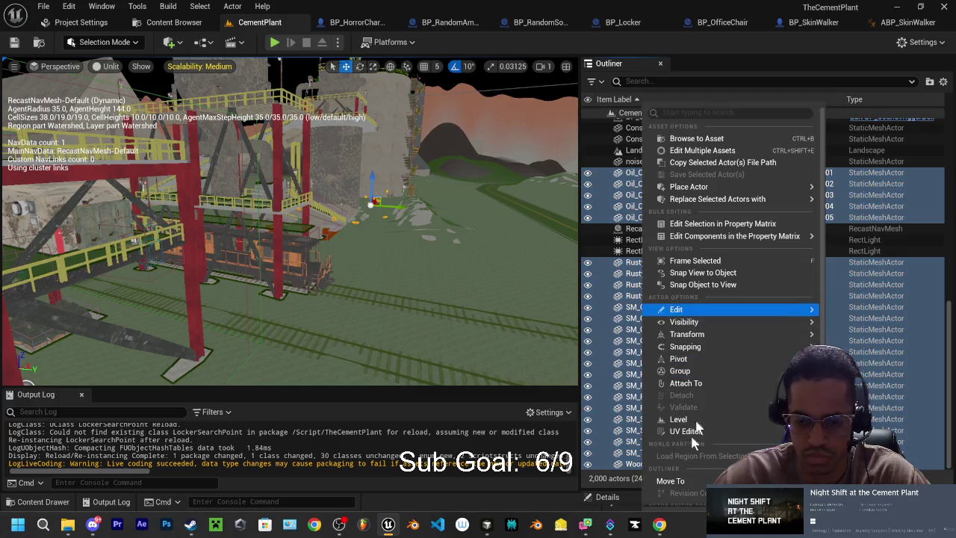
mouse_move(682, 482)
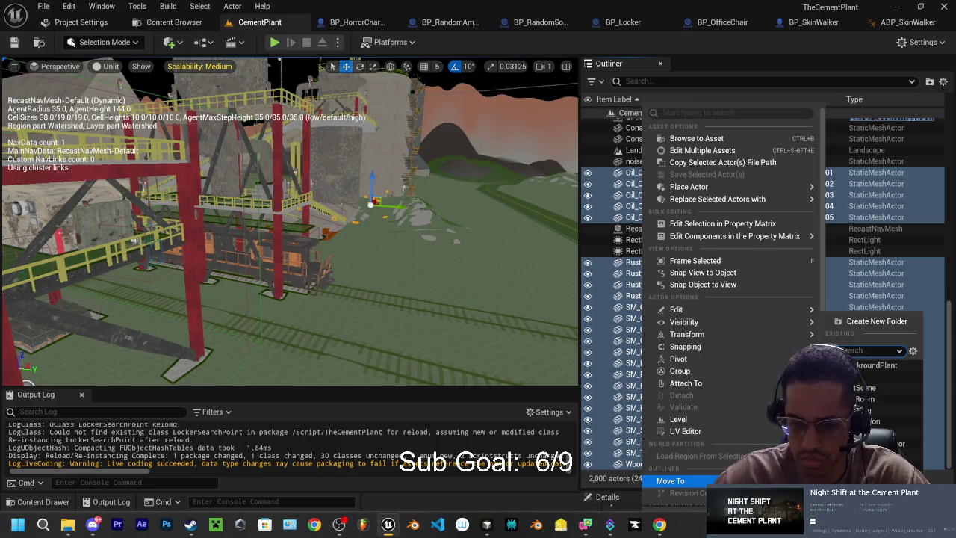
click(870, 477)
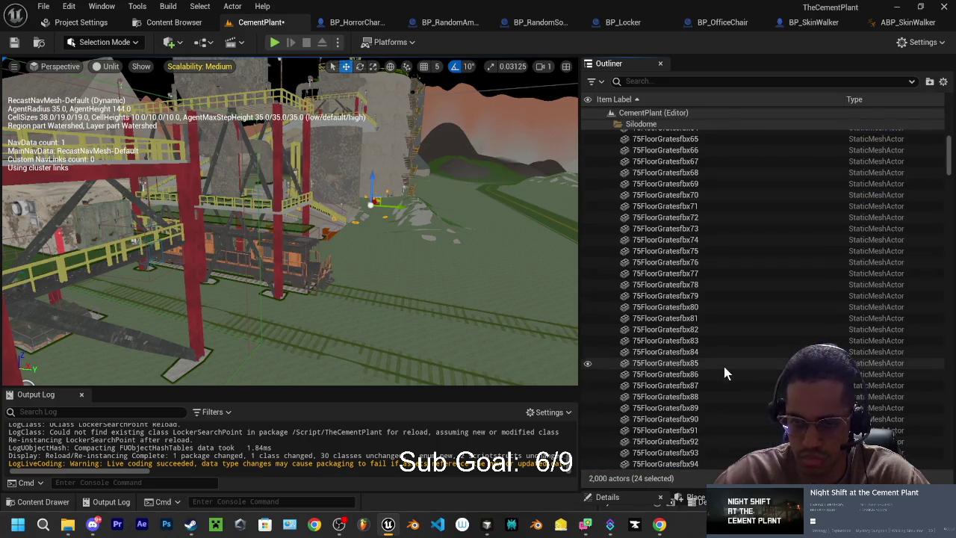
click(609, 236)
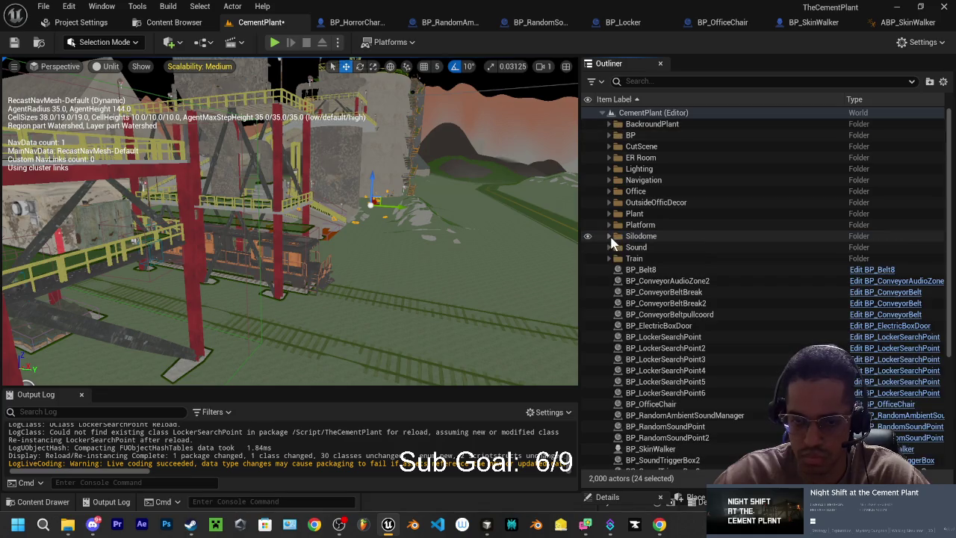
Select BP_Belt8 and scroll the Outliner down to the sound trigger boxes.
scroll(651, 261, down, 1)
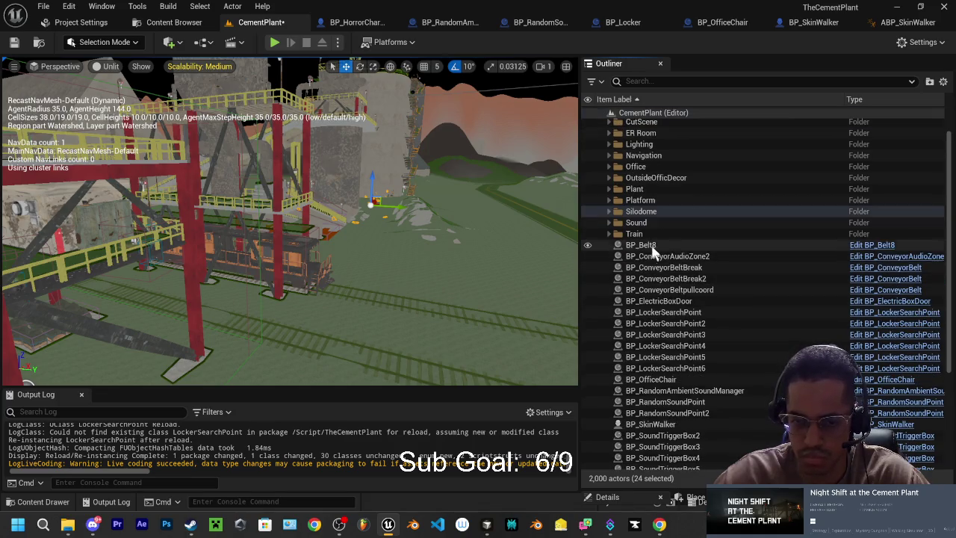
click(659, 245)
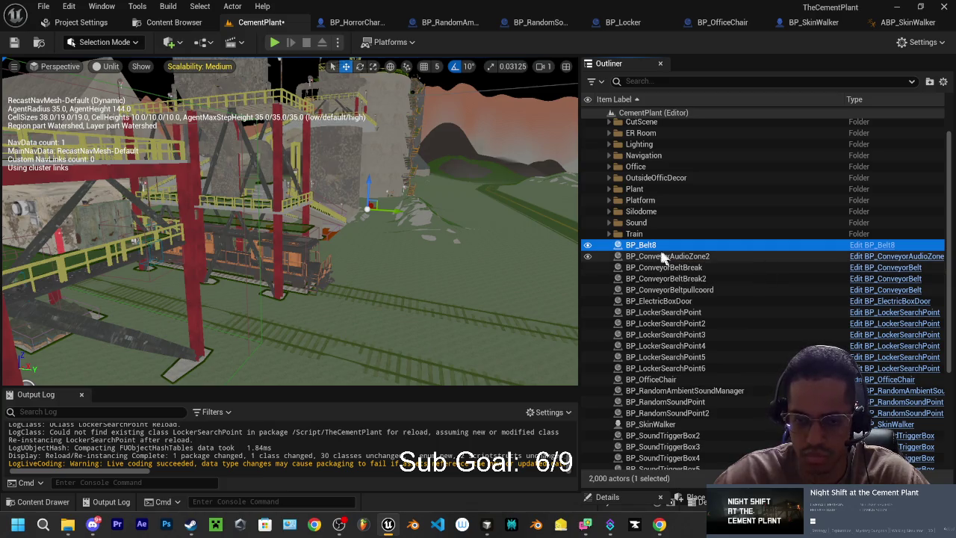
scroll(641, 194, up, 2)
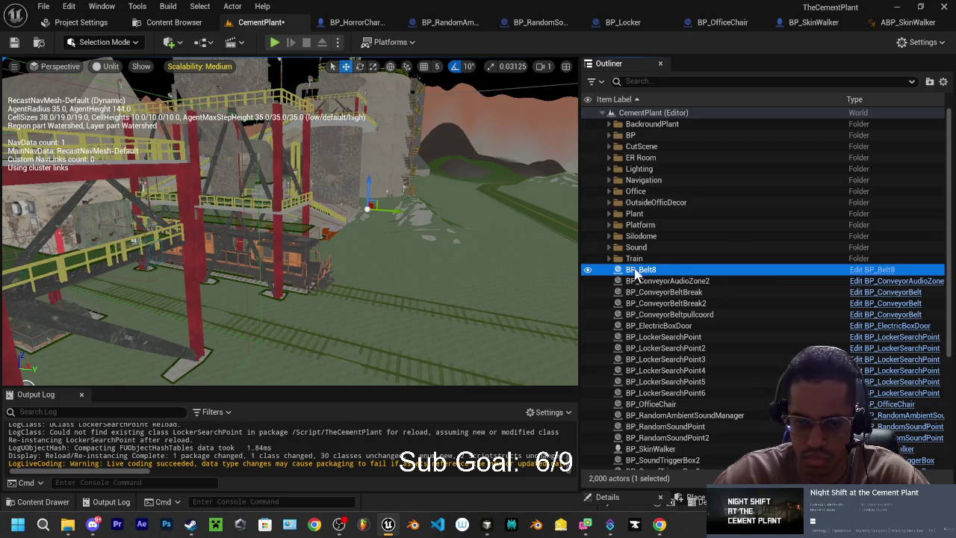
scroll(672, 333, down, 1)
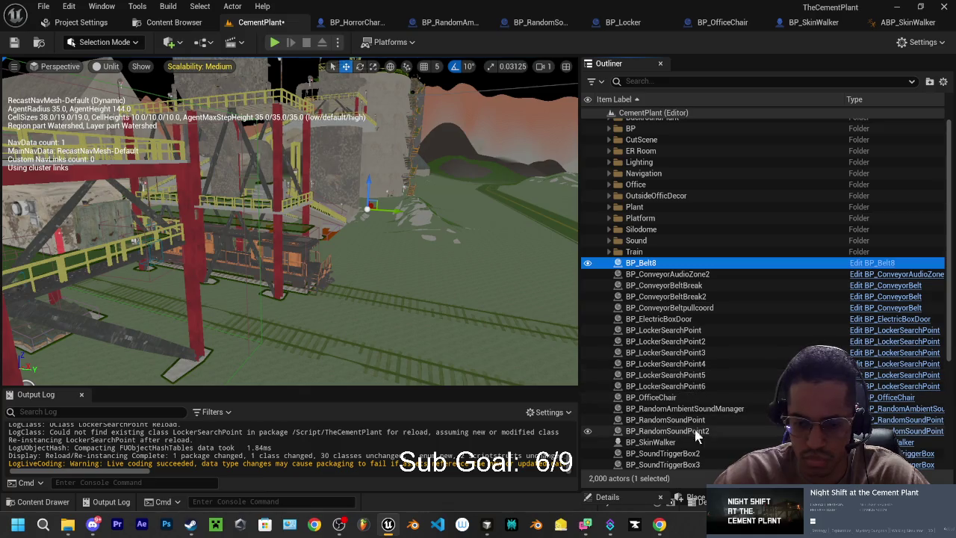
scroll(701, 417, down, 3)
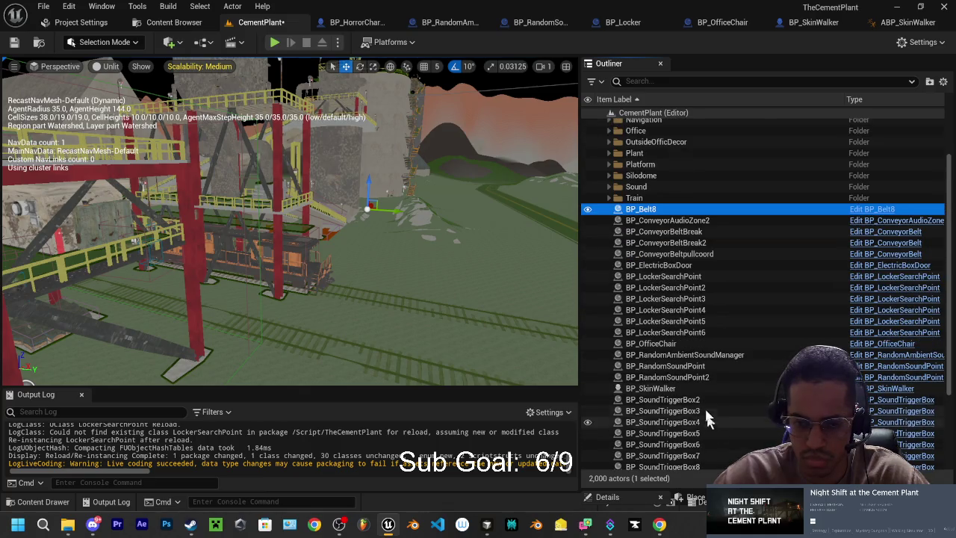
scroll(700, 351, down, 5)
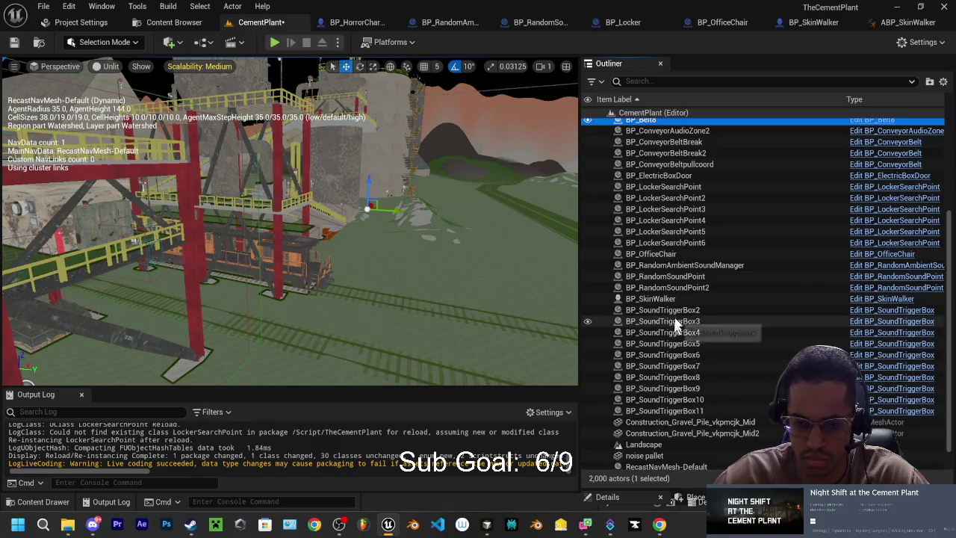
Select BP_SoundTriggerBox2 through BP_SoundTriggerBox11 and frame them closely in the viewport.
click(676, 312)
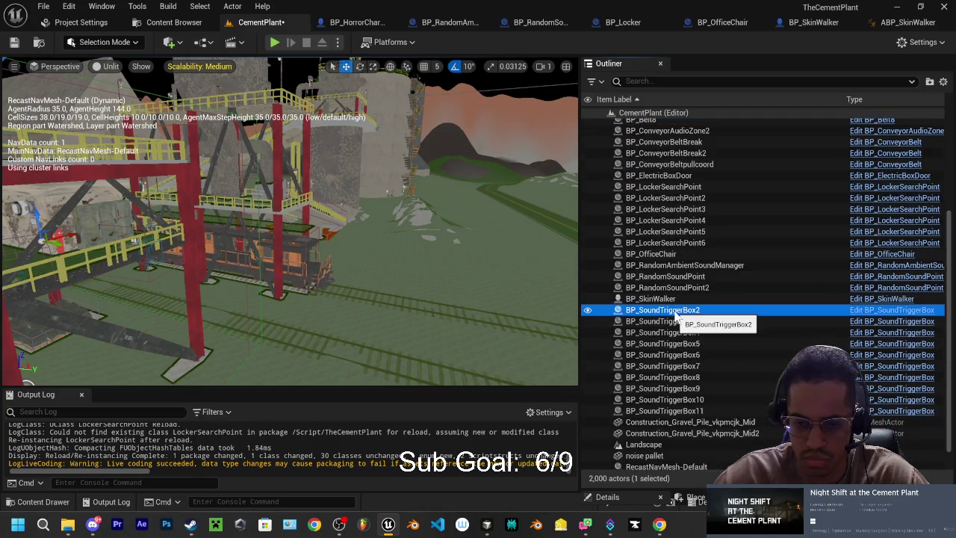
shift+click(669, 411)
key(f)
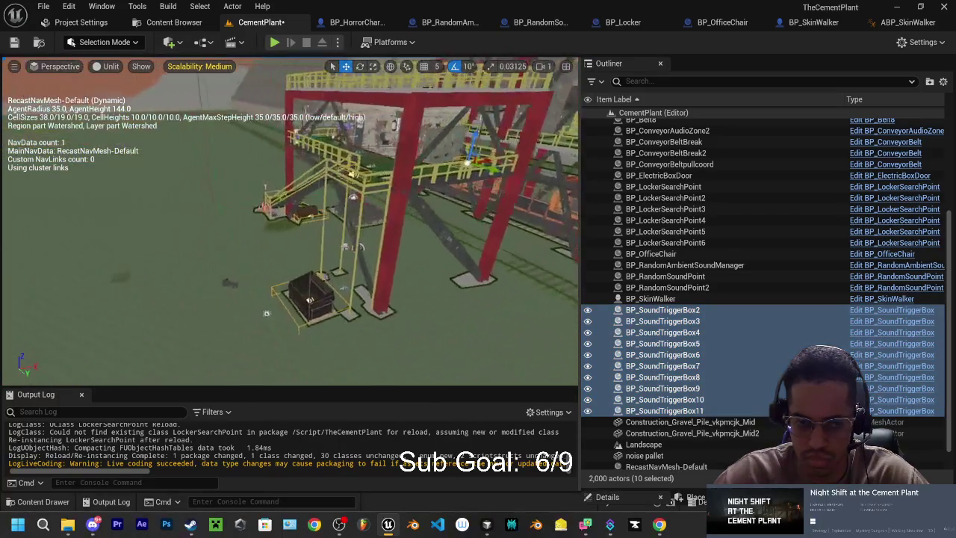
mouse_move(299, 224)
mouse_down()
mouse_move(314, 216)
mouse_move(299, 202)
mouse_up()
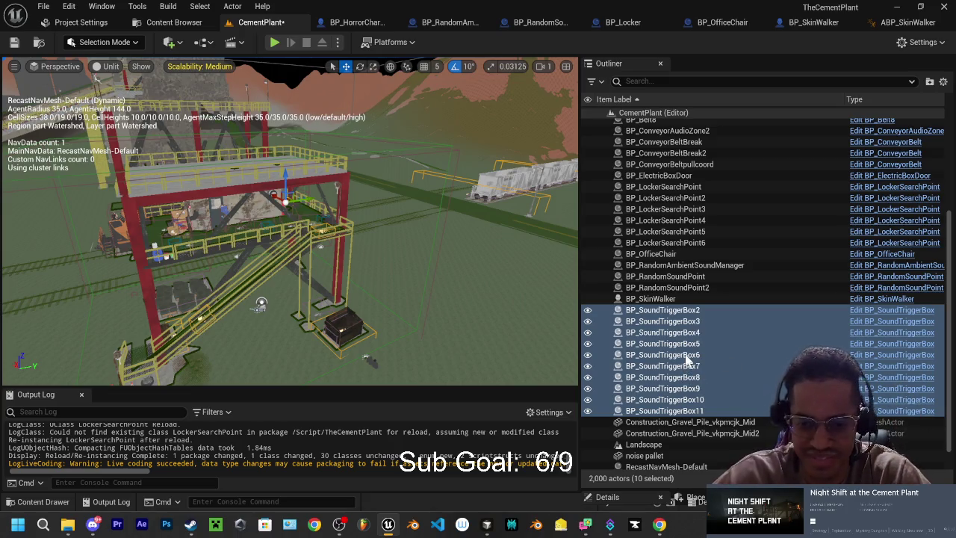
Put the ten trigger boxes into a new folder named SoundTriggers, then collapse it.
right_click(686, 360)
mouse_move(721, 469)
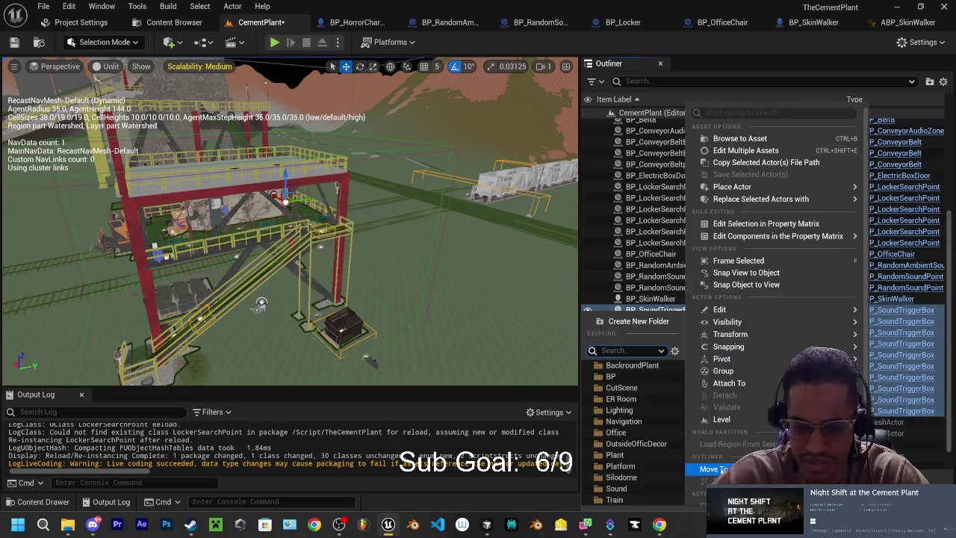
click(634, 321)
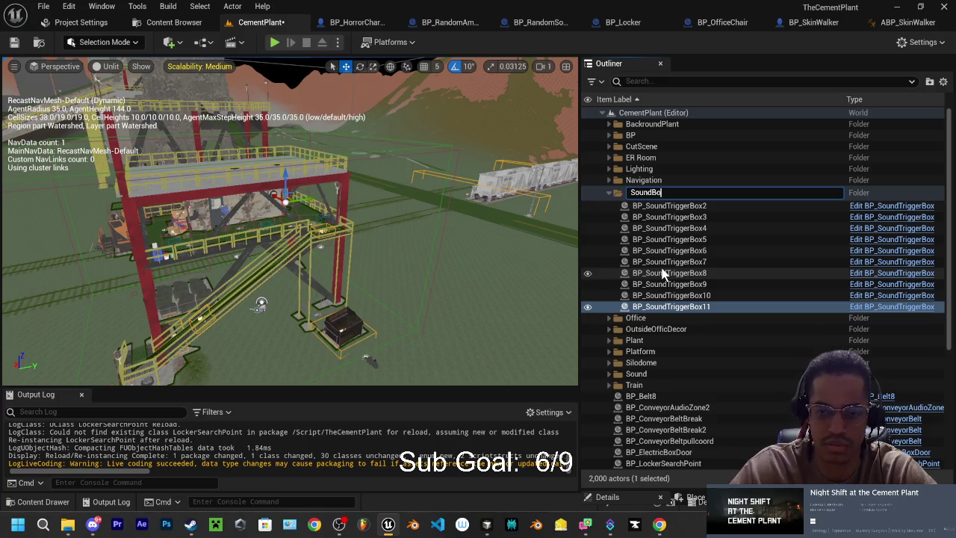
key(BackSpace)
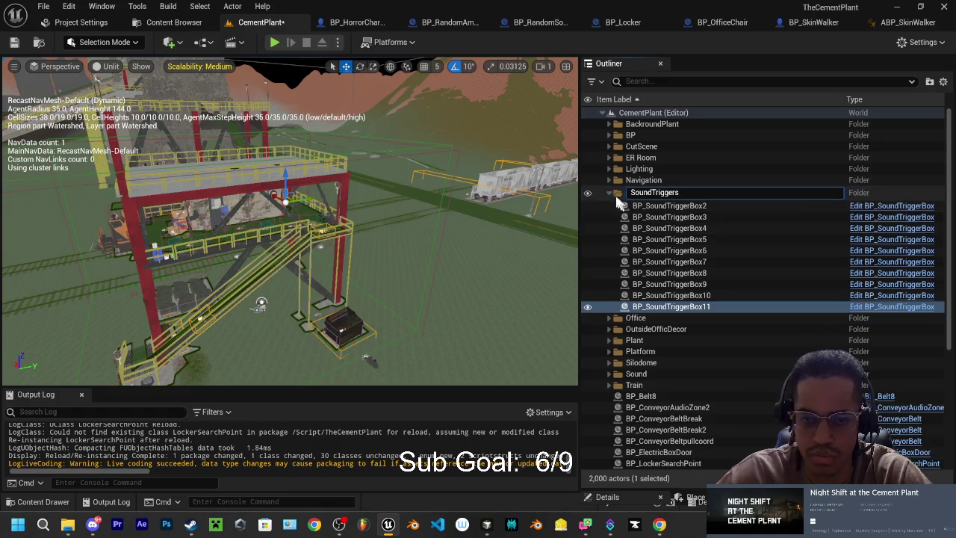
key(Return)
click(609, 258)
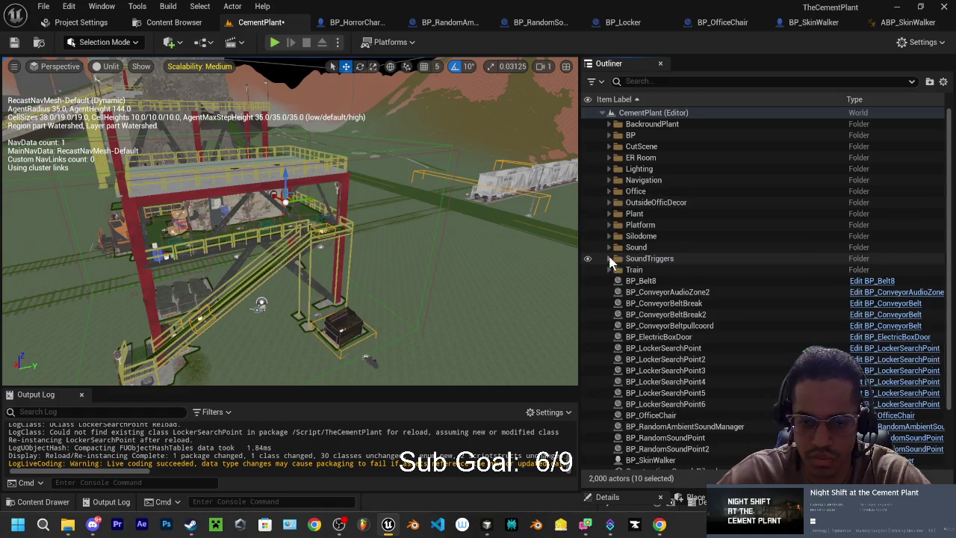
scroll(699, 385, down, 1)
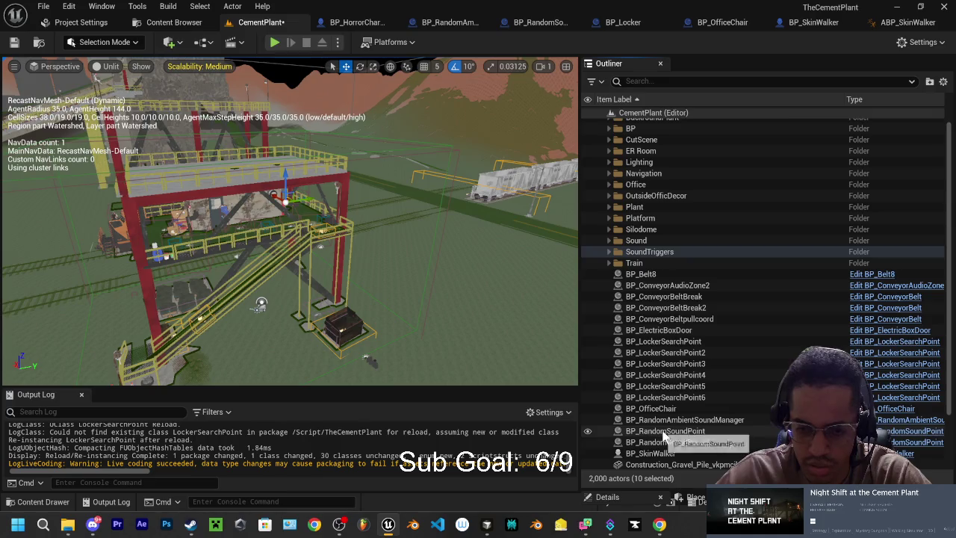
Frame and orbit around BP_RandomSoundPoint, then select BP_SkinWalker.
click(664, 431)
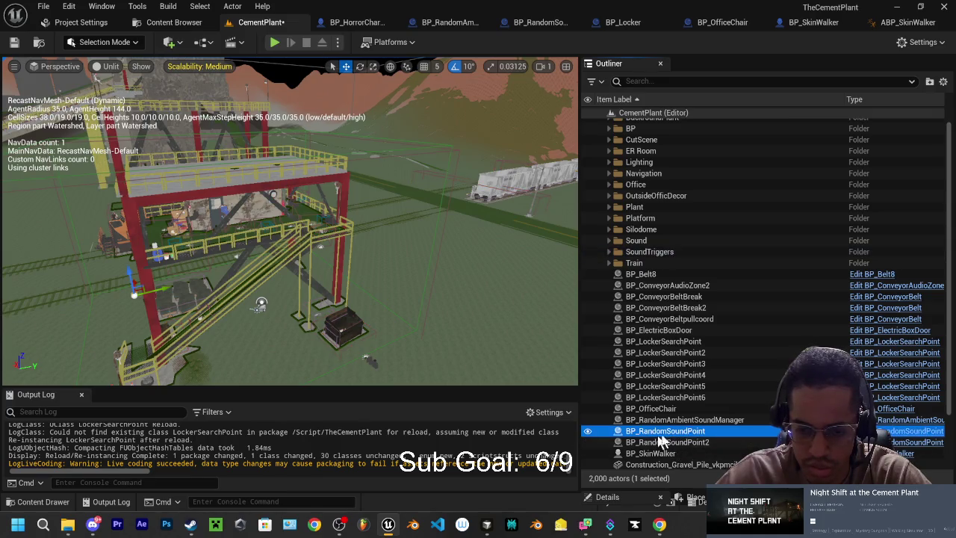
double_click(665, 431)
mouse_move(249, 232)
mouse_down()
mouse_move(47, 233)
mouse_move(84, 236)
mouse_up()
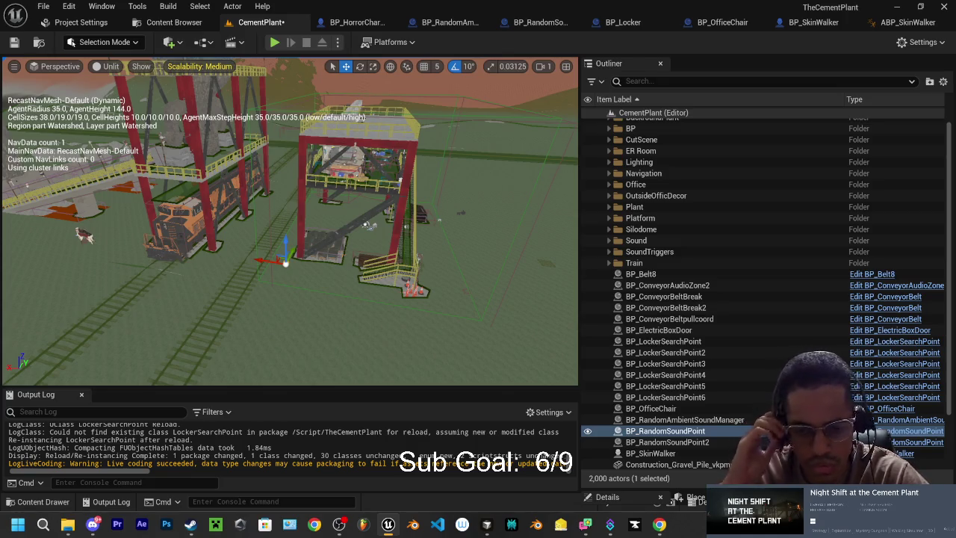
click(661, 453)
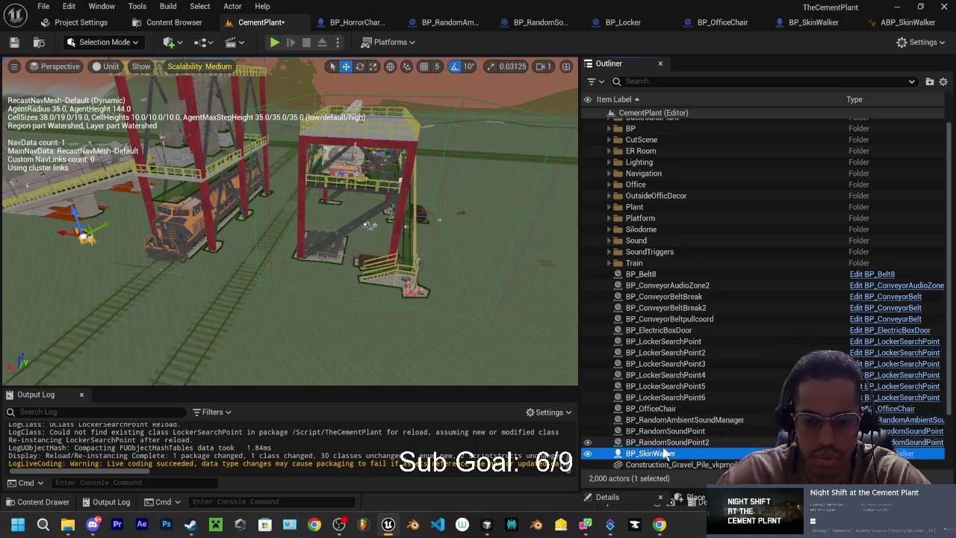
scroll(672, 321, down, 2)
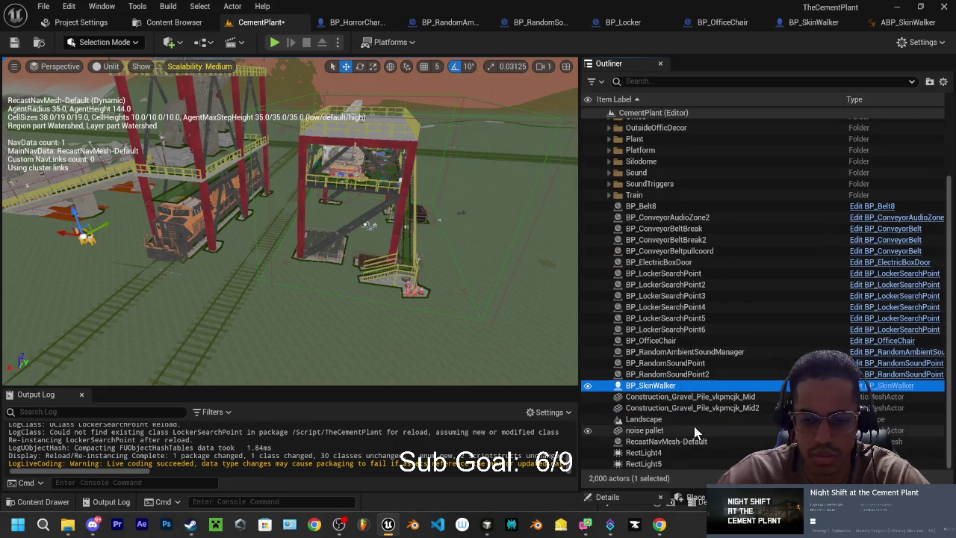
Inspect the two gravel piles and the noise pallet, ending with only the noise pallet selected.
click(694, 397)
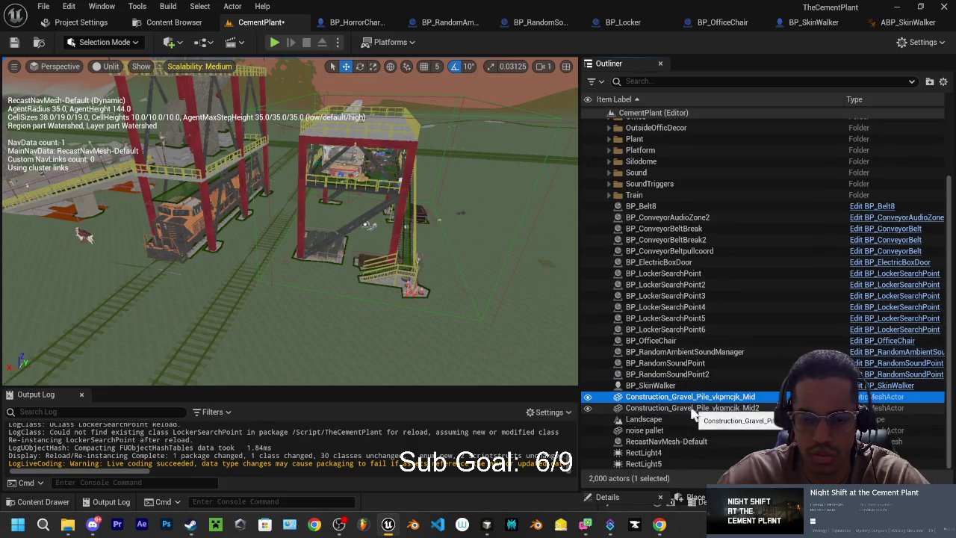
ctrl+click(692, 408)
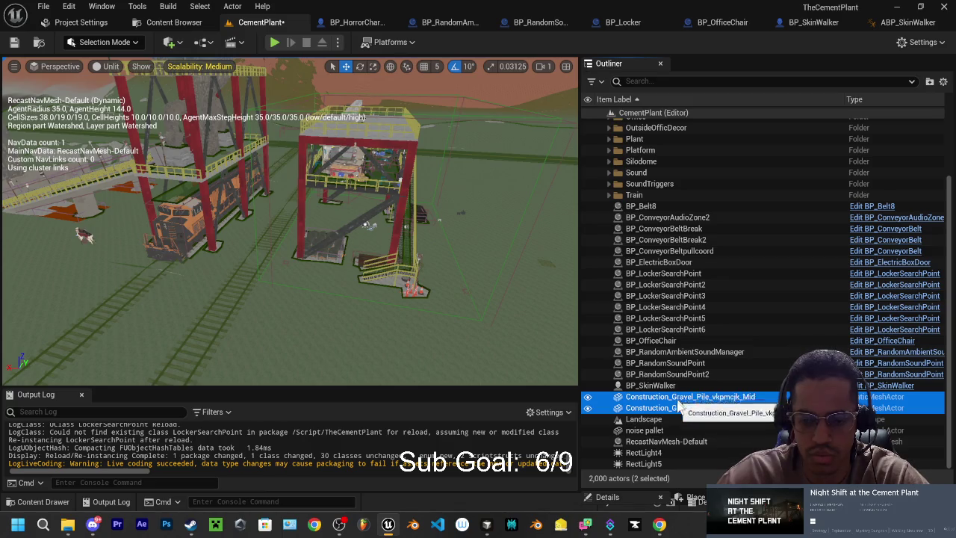
ctrl+double_click(648, 431)
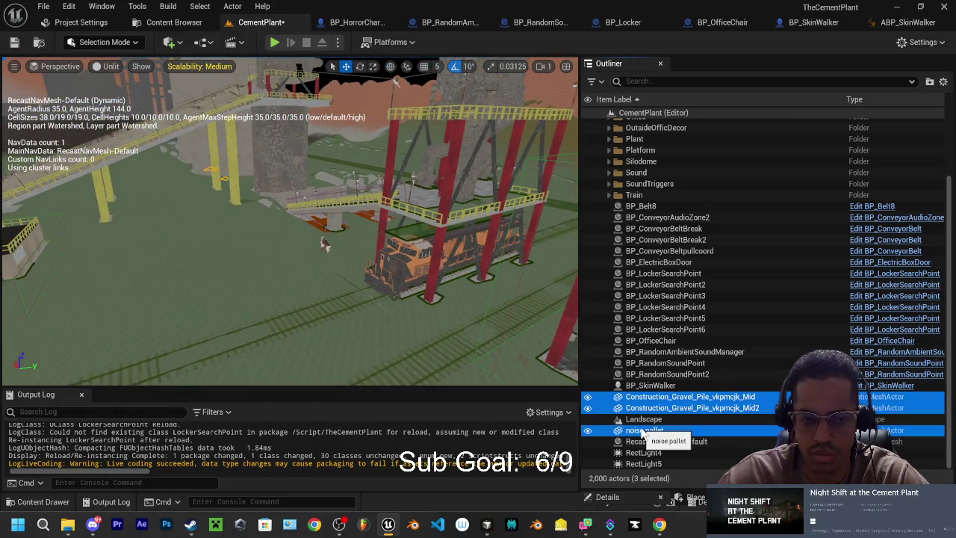
mouse_move(340, 275)
mouse_down()
mouse_move(373, 273)
mouse_move(358, 279)
mouse_move(408, 377)
mouse_up()
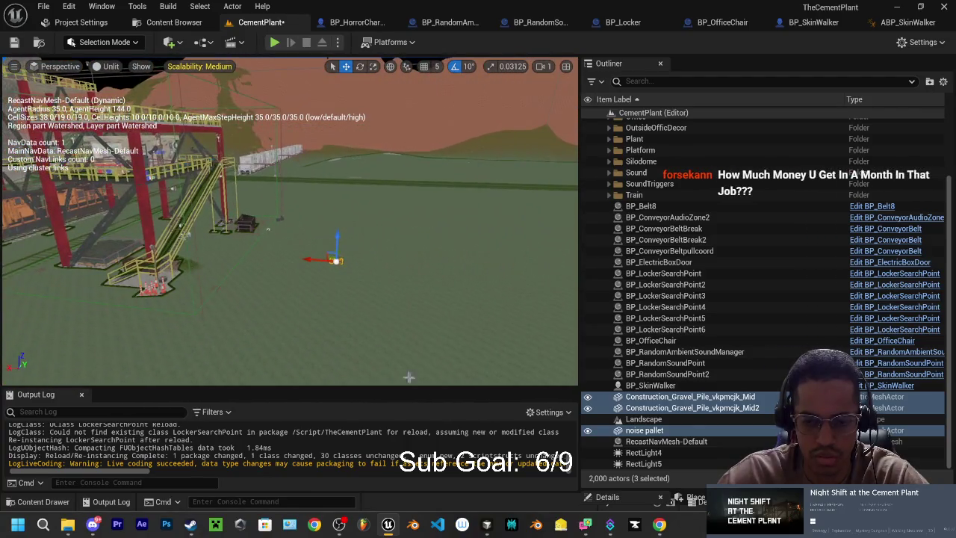
click(637, 431)
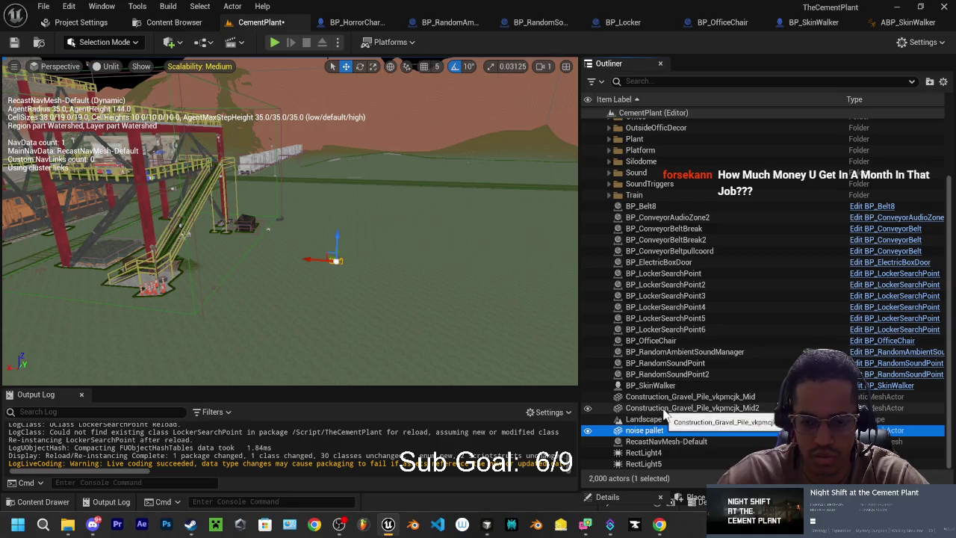
Select both Construction_Gravel_Pile actors and bring up their actor options.
click(648, 408)
shift+click(647, 398)
right_click(646, 404)
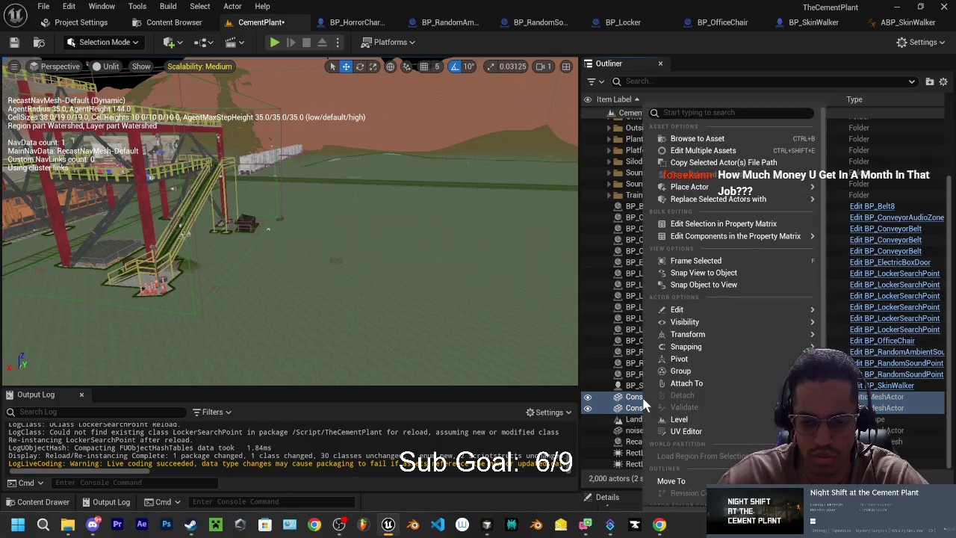
File the two gravel piles into a folder, then check the Sound folder's contents.
mouse_move(670, 480)
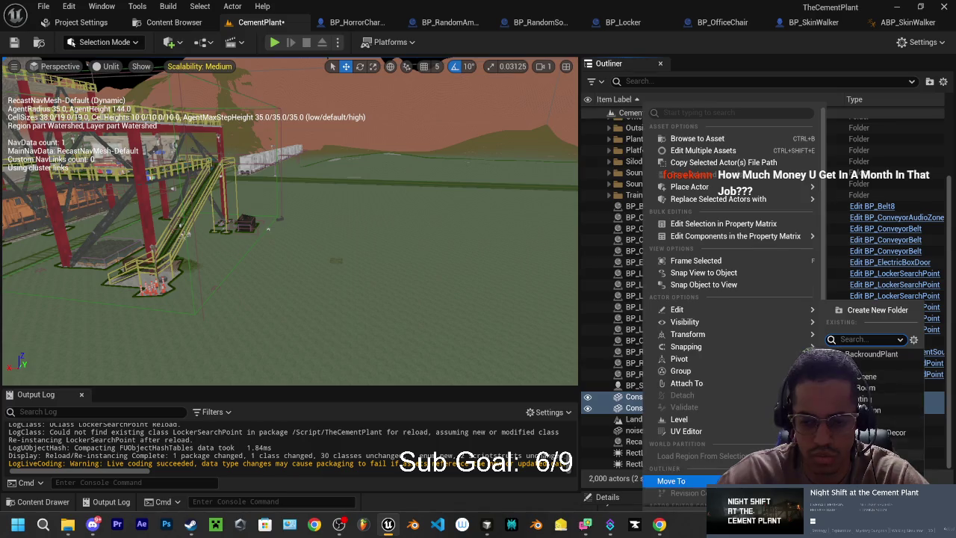
click(874, 432)
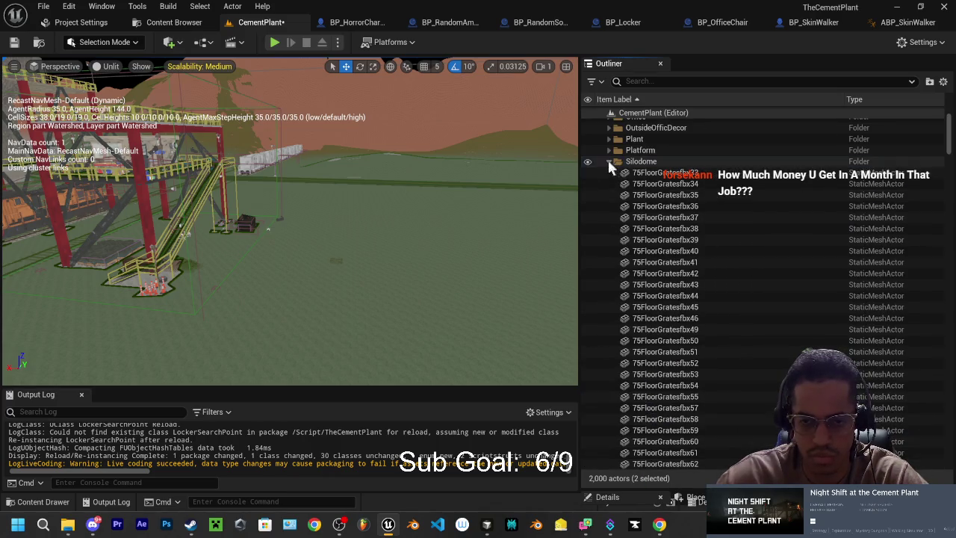
click(647, 431)
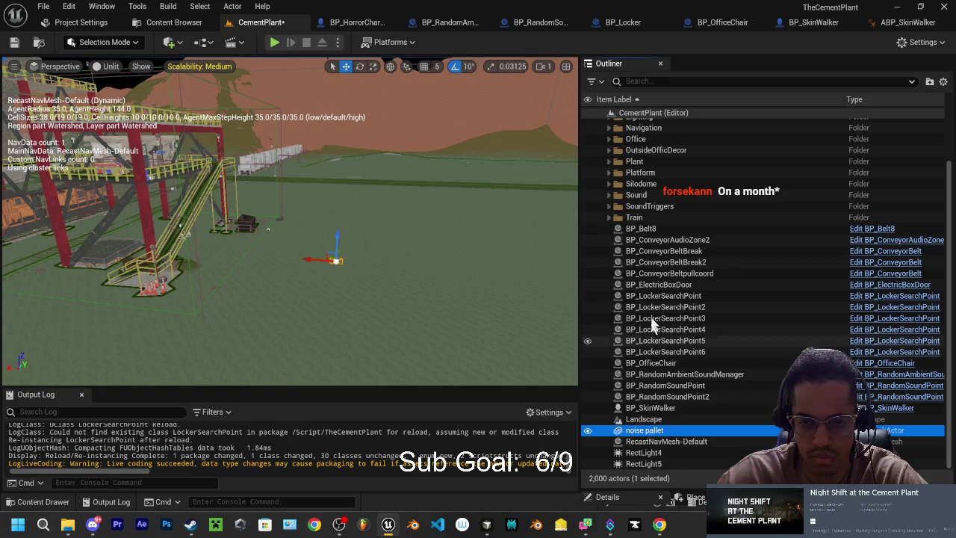
click(643, 197)
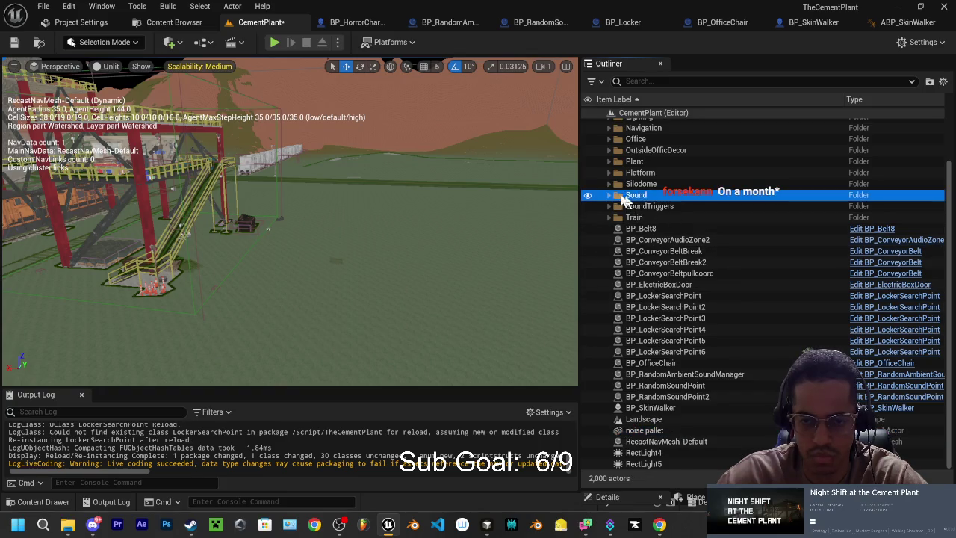
click(607, 196)
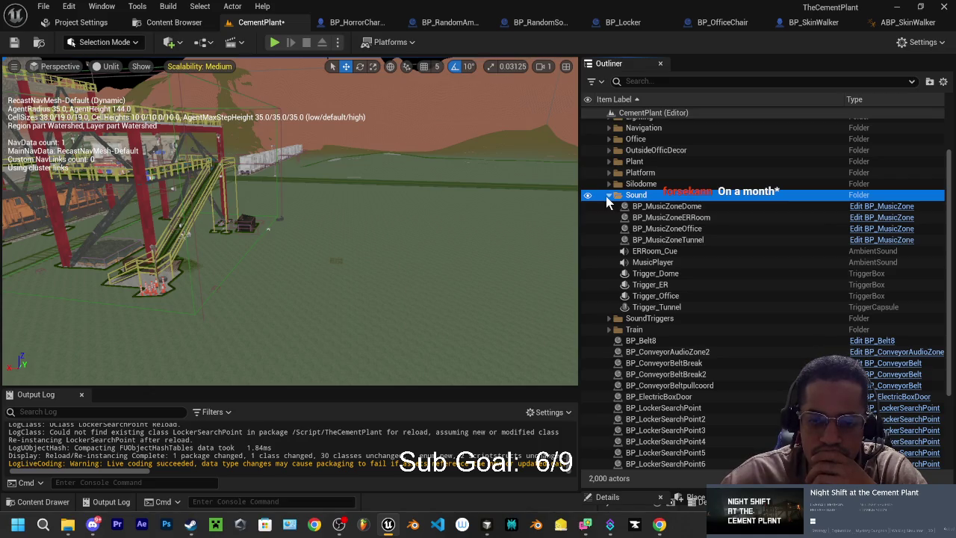
click(608, 196)
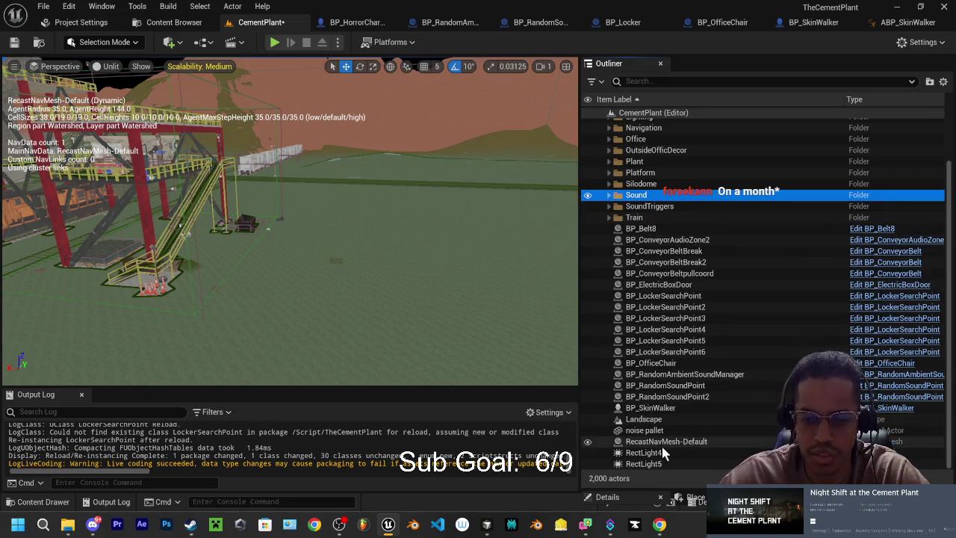
Select BP_RandomAmbientSoundManager, BP_RandomSoundPoint, BP_RandomSoundPoint2 and the noise pallet.
click(667, 375)
shift+click(657, 385)
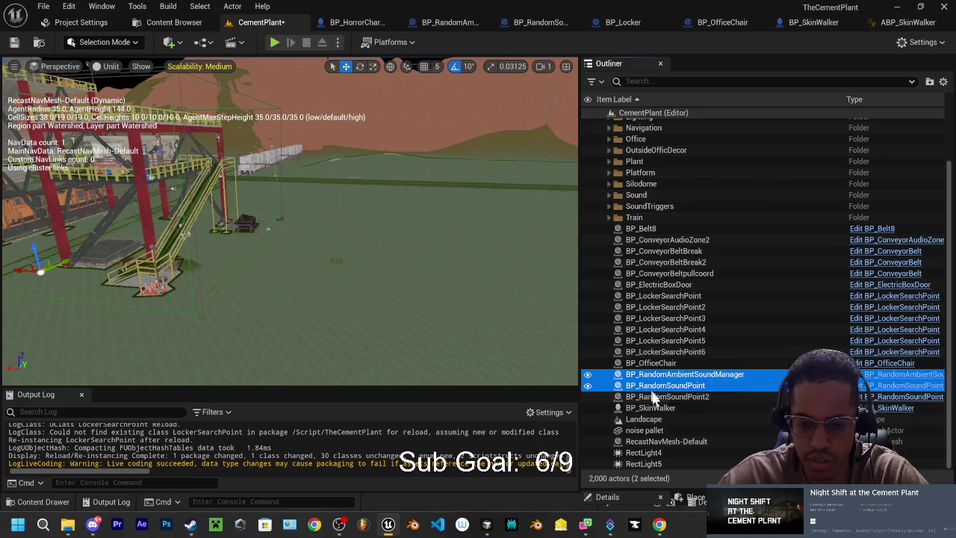
shift+click(675, 397)
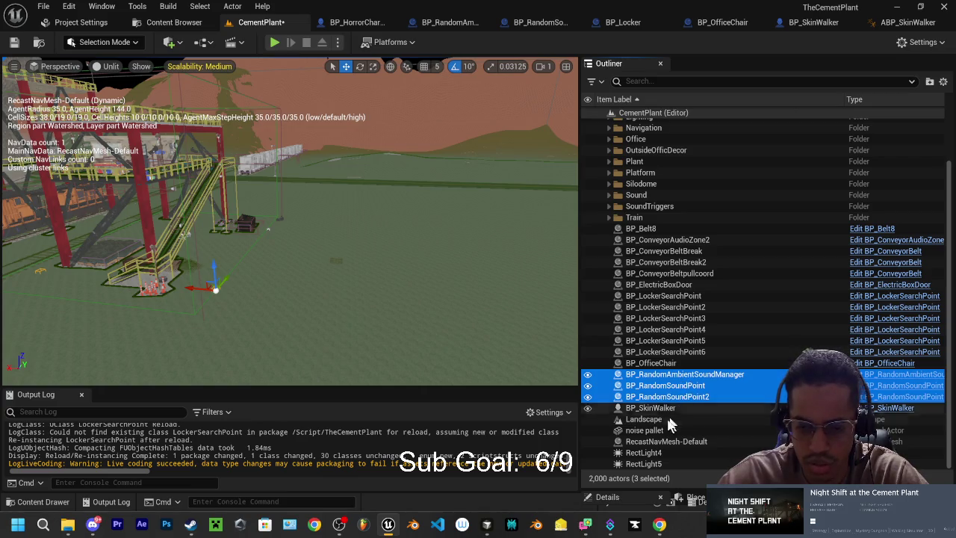
ctrl+click(644, 431)
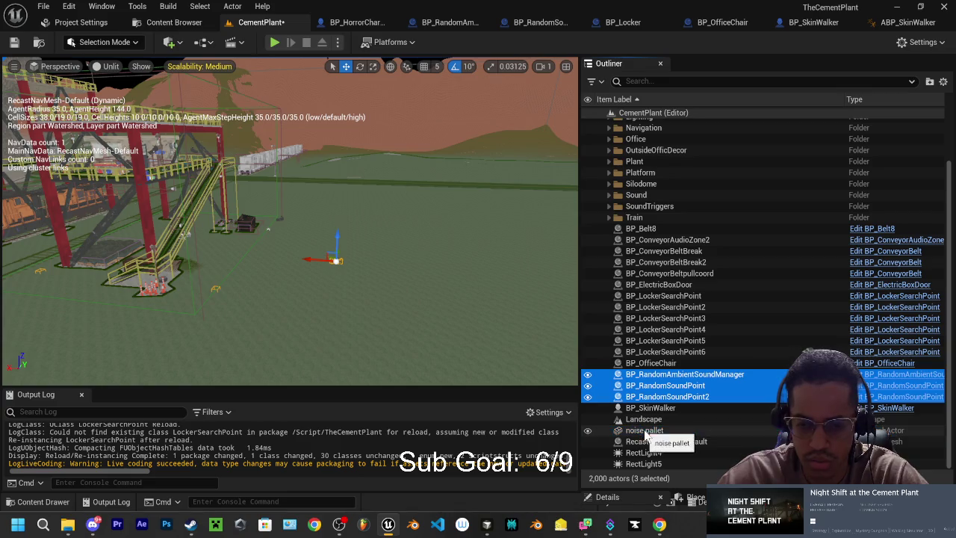
Move the three random sound actors into the Sound folder.
right_click(645, 394)
mouse_move(645, 394)
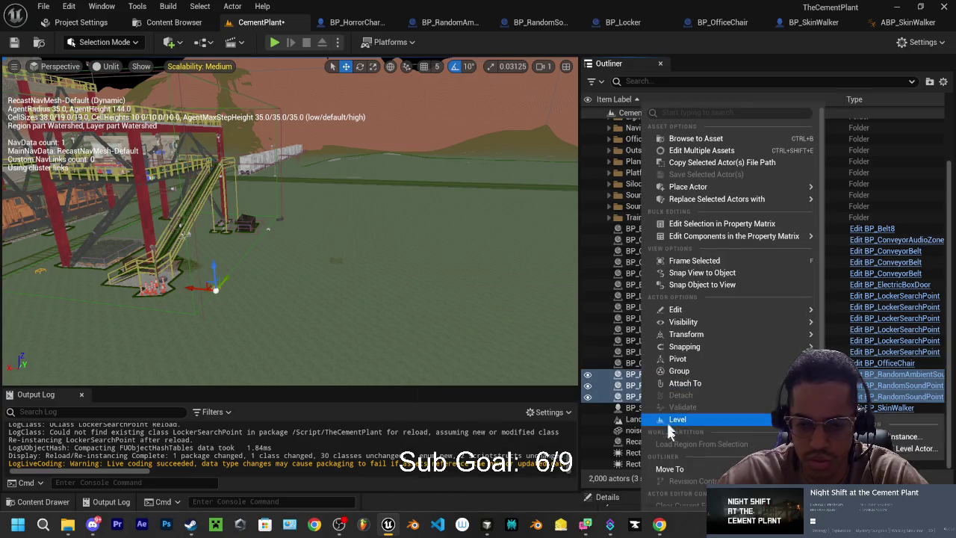
mouse_move(666, 470)
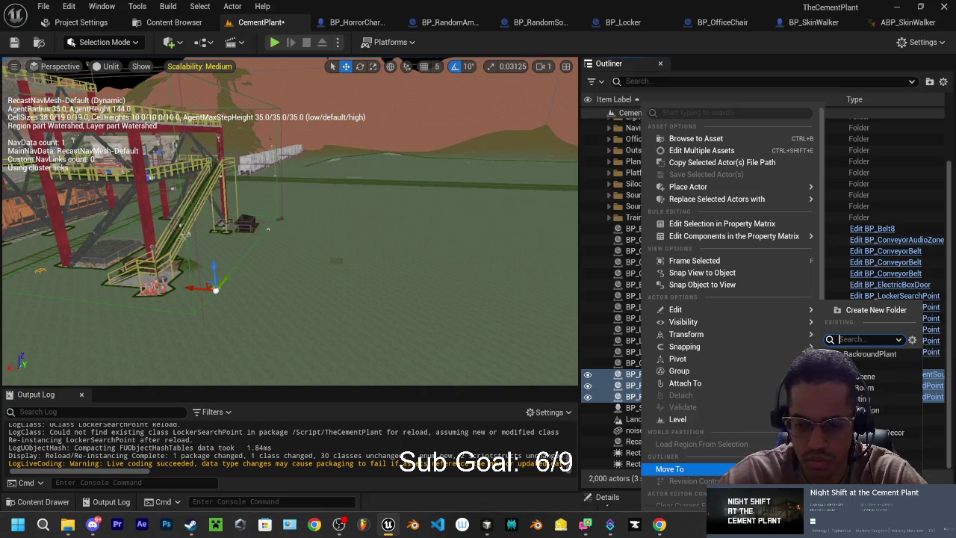
click(866, 476)
click(615, 206)
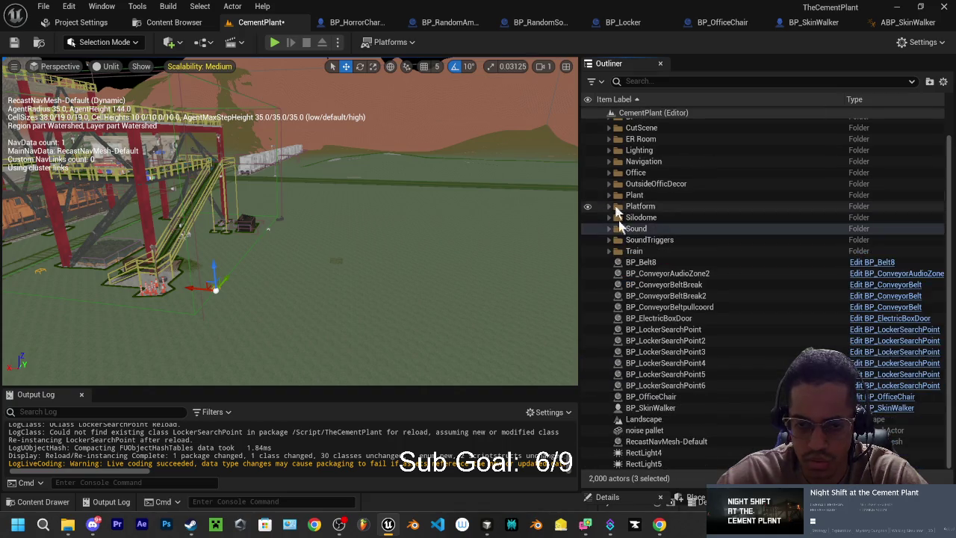
Move the noise pallet into the SoundTriggers folder.
click(640, 431)
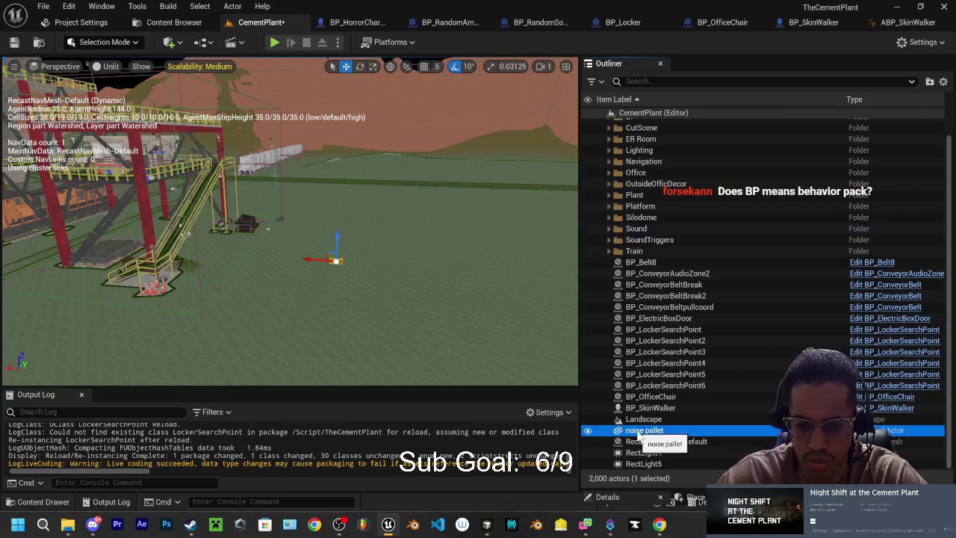
right_click(640, 432)
mouse_move(670, 384)
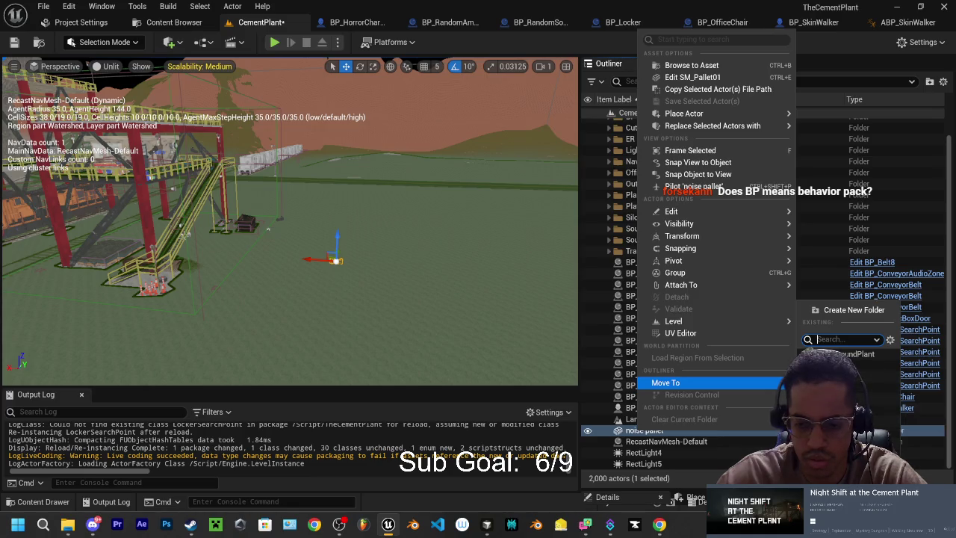
click(844, 388)
click(609, 240)
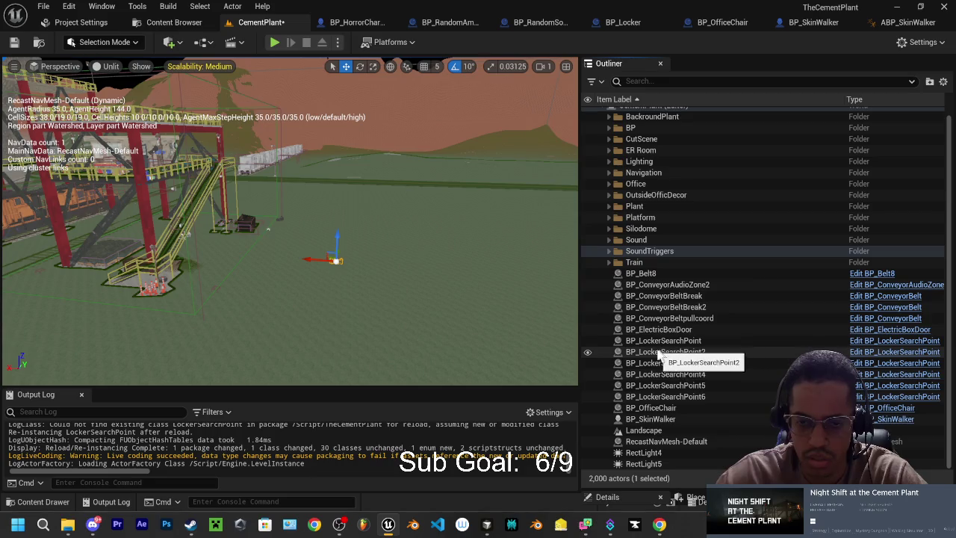
scroll(659, 214, up, 1)
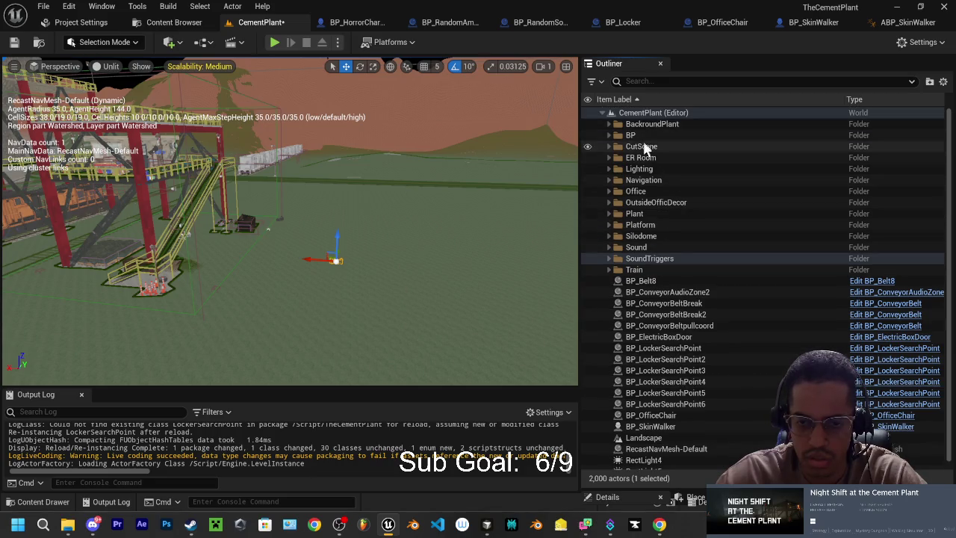
scroll(670, 392, down, 1)
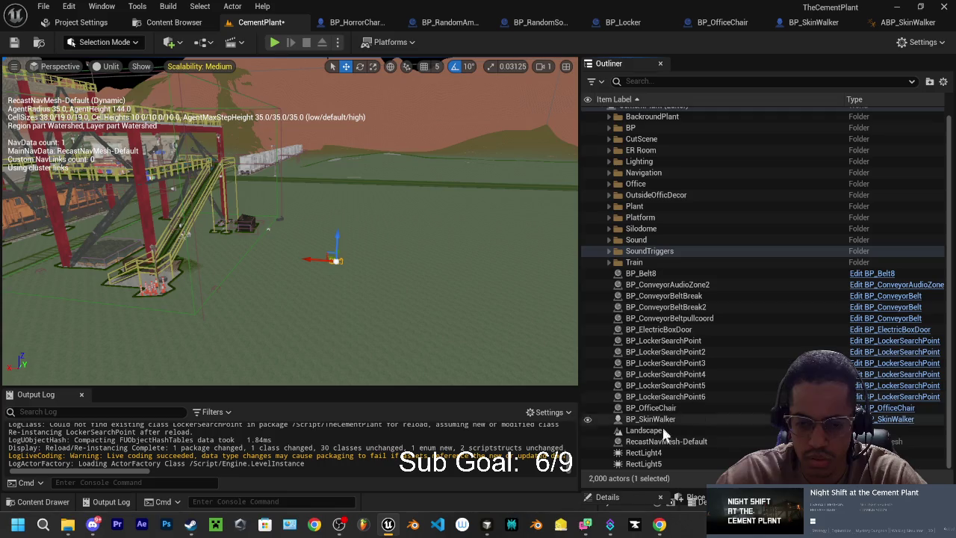
Fly the view to RectLight5 beside the rusty container, then switch to BP_HorrorCharacter's Event Graph.
click(644, 463)
drag(474, 297, 373, 195)
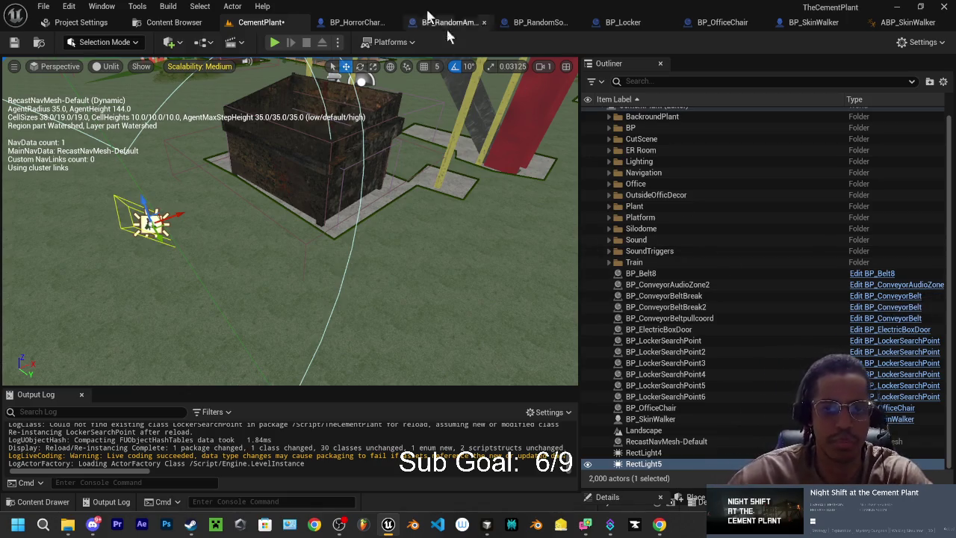
click(356, 23)
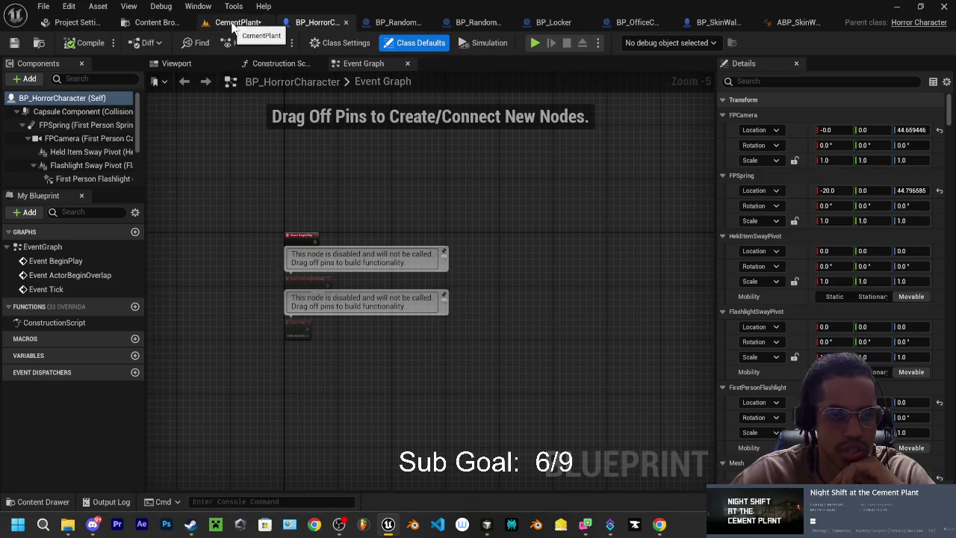
Return to the CementPlant level and browse the EngineHall folder's 11 items in the Content Drawer.
click(233, 23)
click(58, 507)
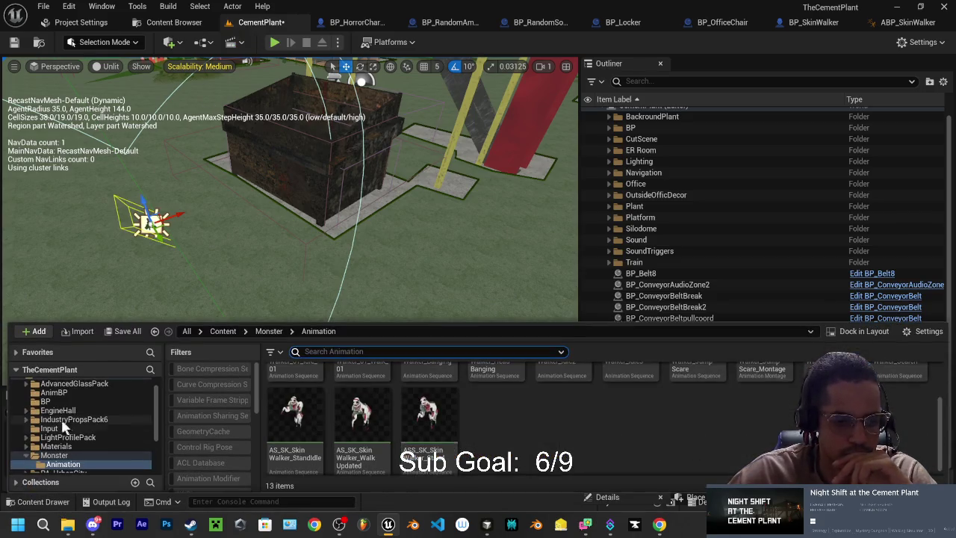
scroll(64, 430, up, 3)
click(71, 431)
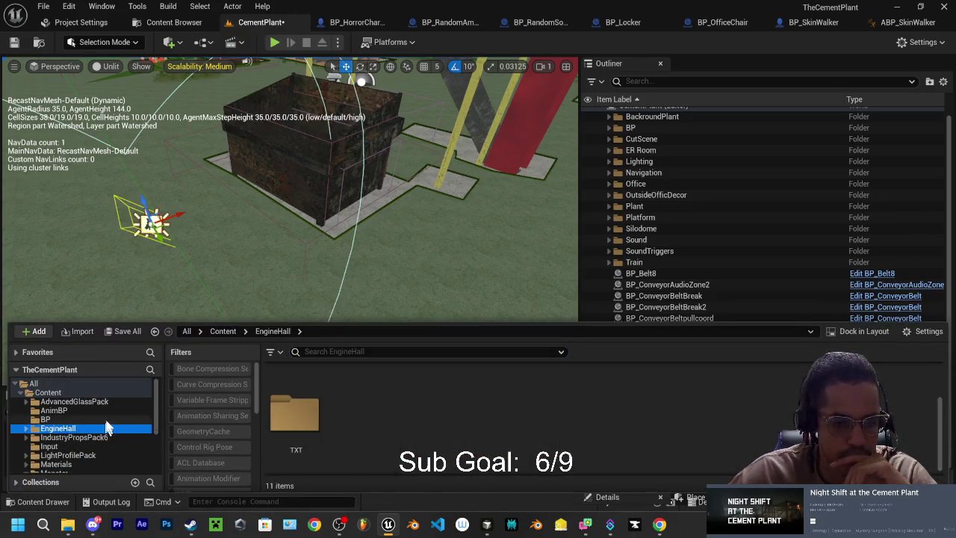
click(48, 393)
click(75, 428)
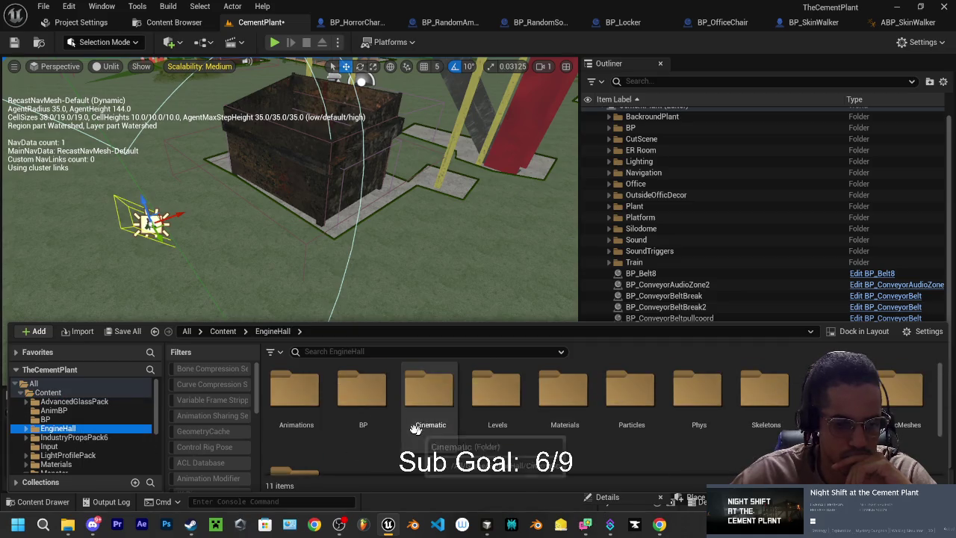
scroll(79, 419, down, 1)
scroll(78, 418, down, 5)
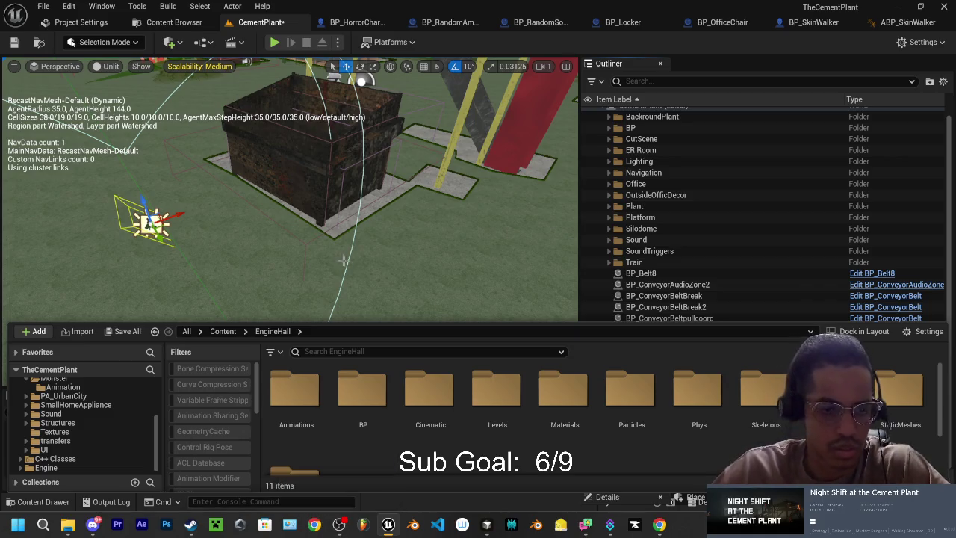
scroll(95, 426, up, 3)
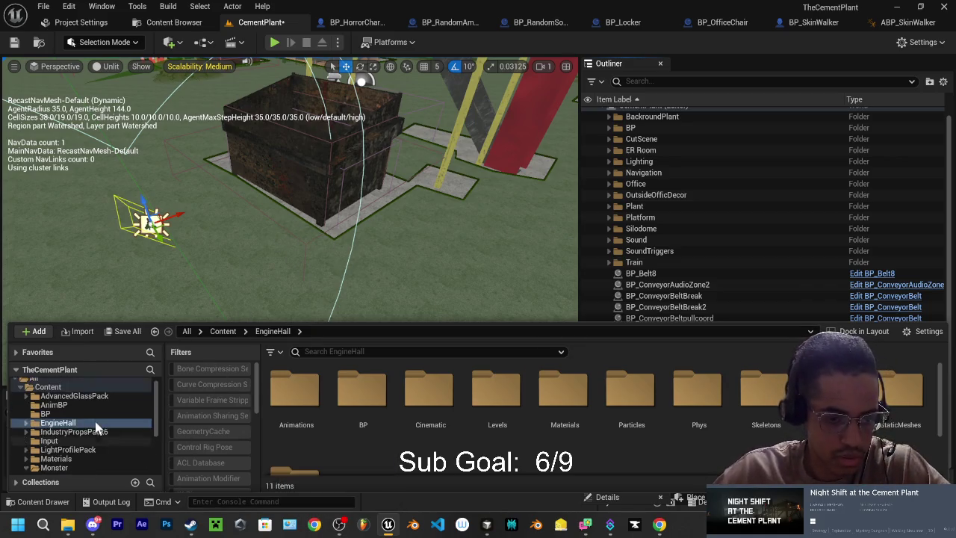
scroll(95, 427, up, 1)
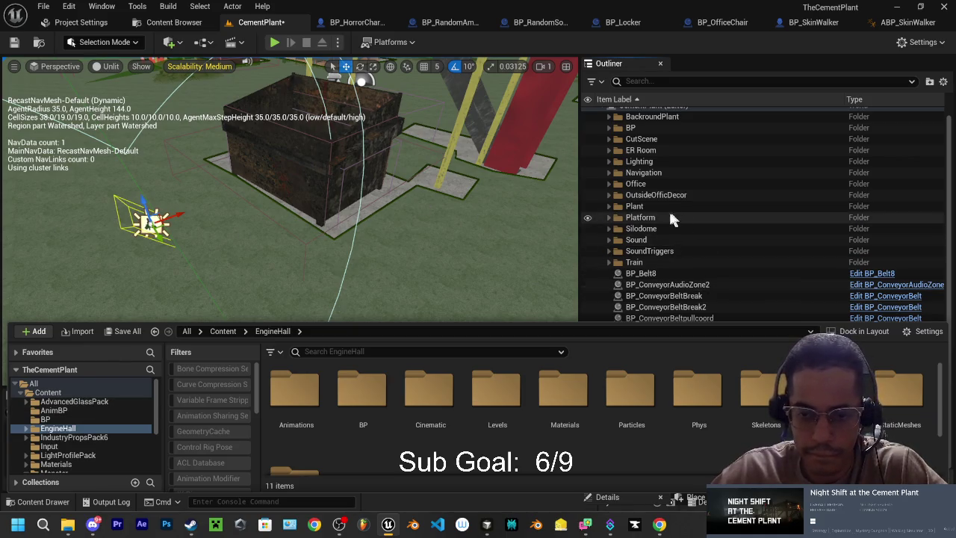
Move the conveyor belt actors, BP_ElectricBoxDoor, BP_OfficeChair and BP_SkinWalker into the BP folder.
click(613, 263)
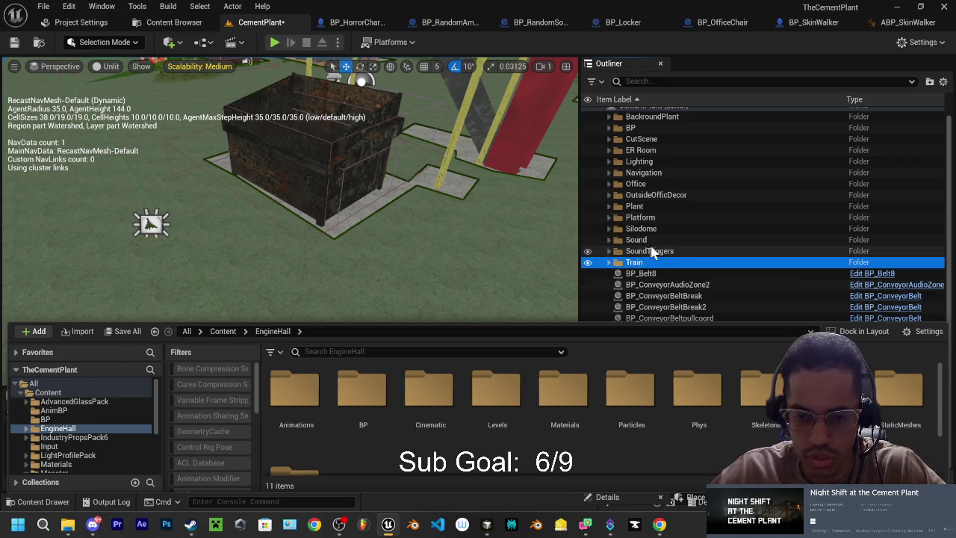
click(45, 501)
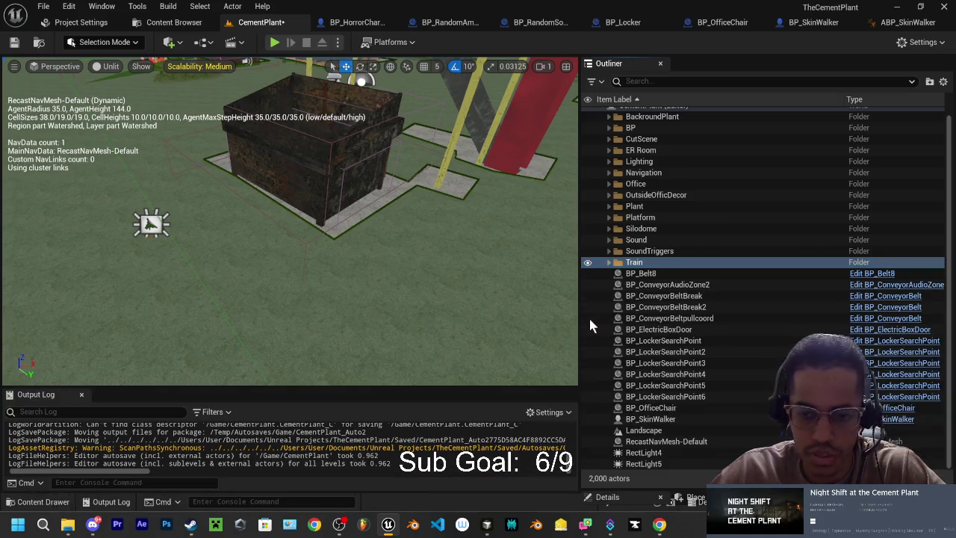
click(641, 273)
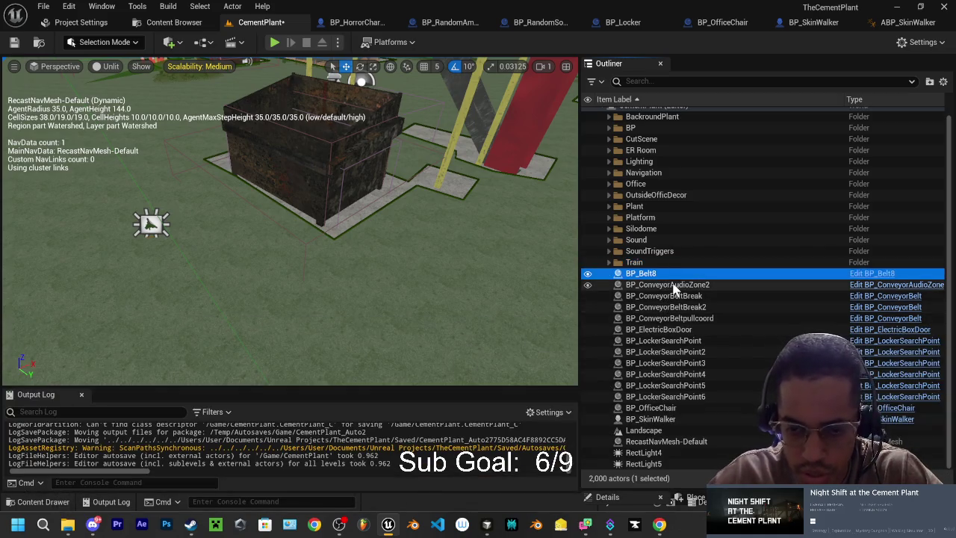
ctrl+click(669, 285)
ctrl+click(672, 295)
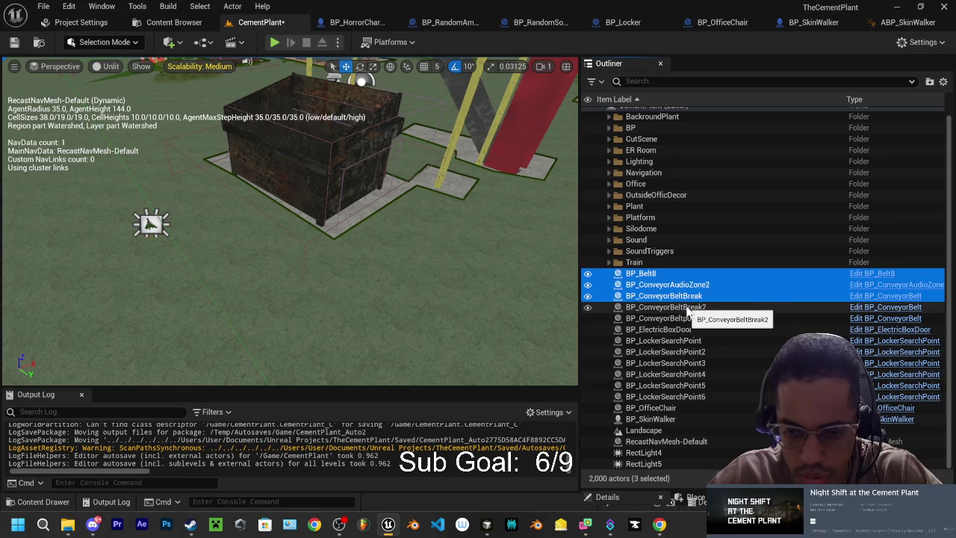
ctrl+click(676, 307)
ctrl+click(694, 319)
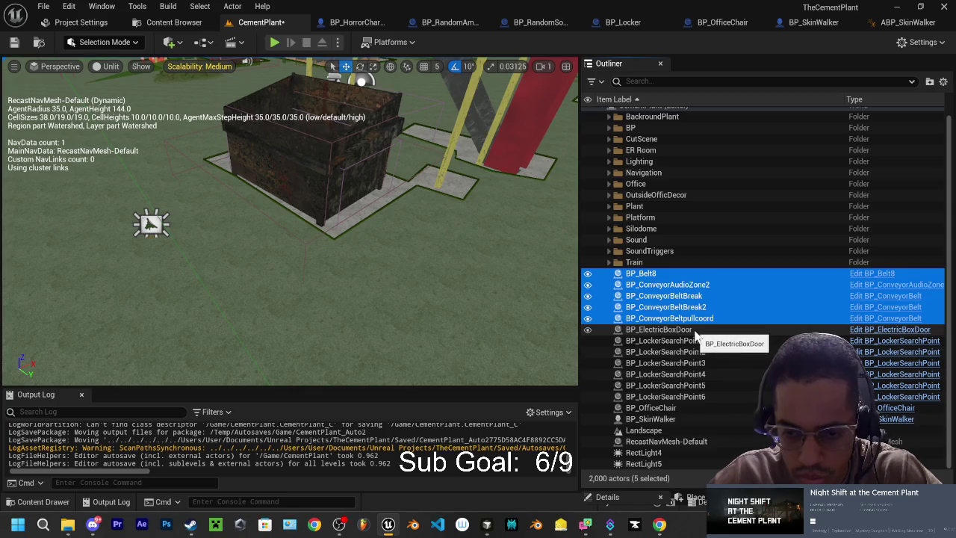
ctrl+click(697, 331)
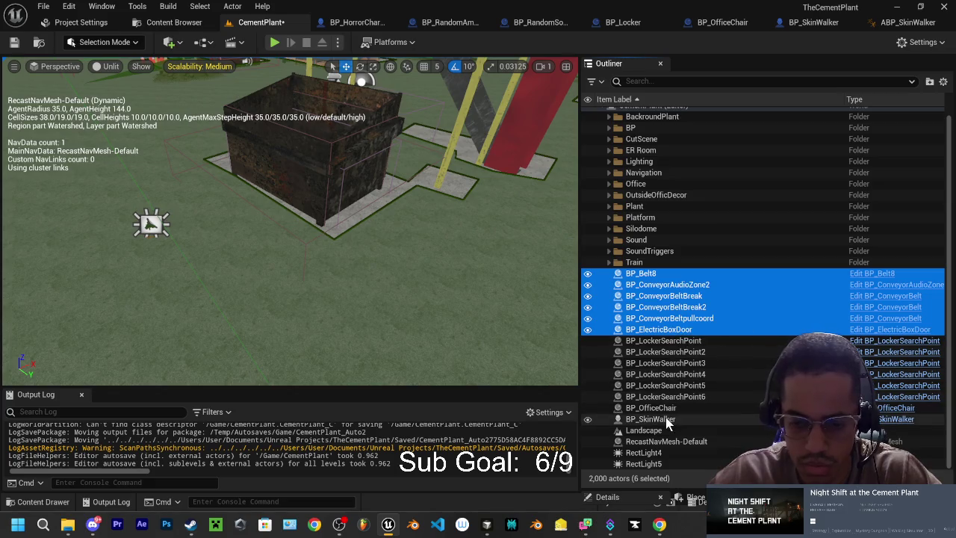
ctrl+click(667, 409)
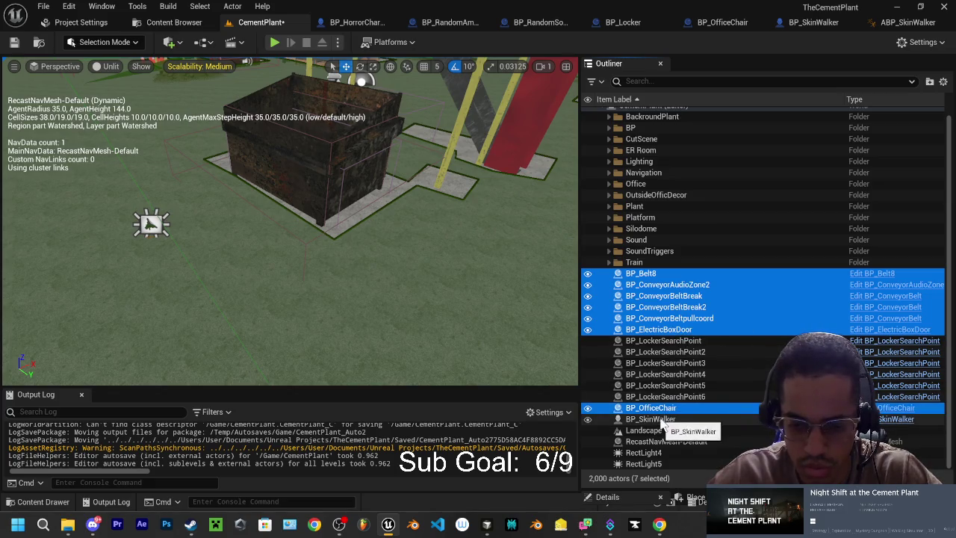
ctrl+click(663, 419)
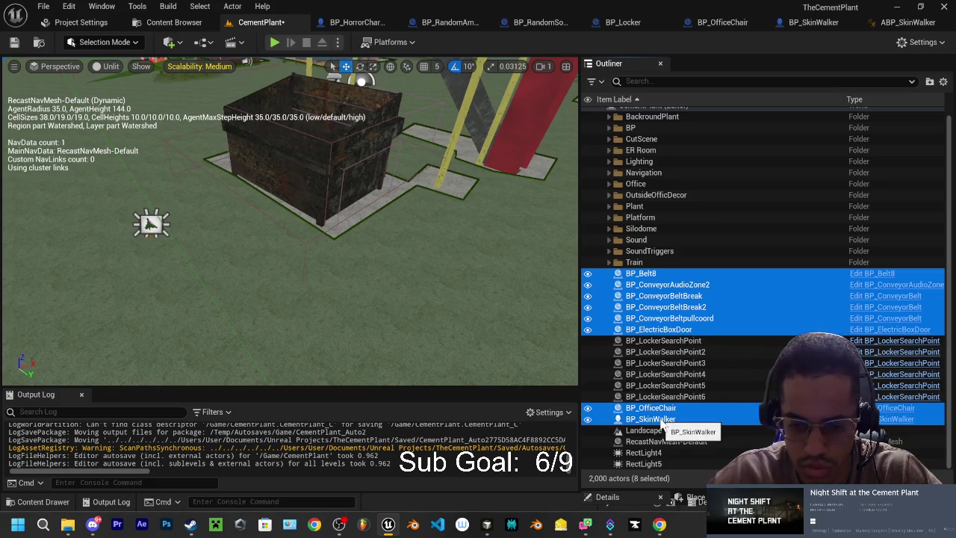
right_click(675, 331)
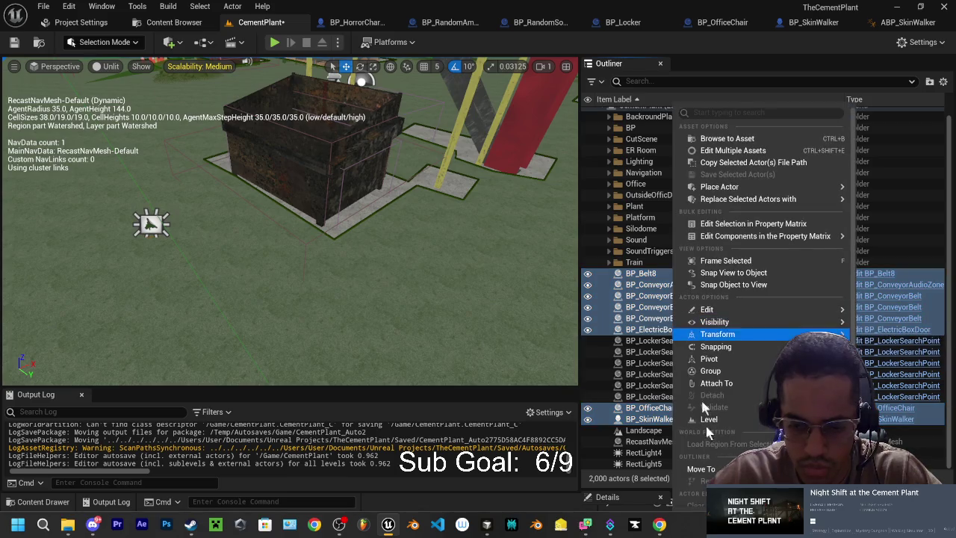
mouse_move(704, 470)
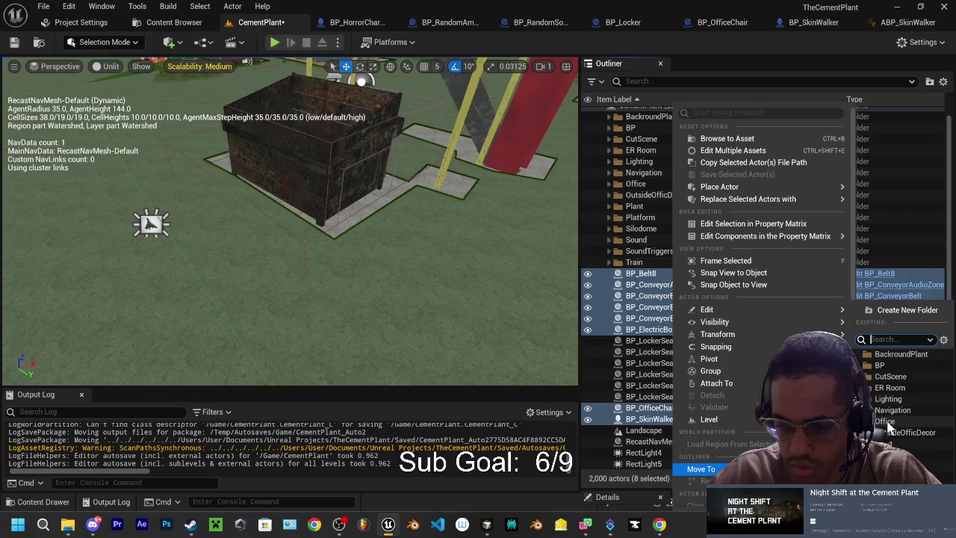
click(881, 365)
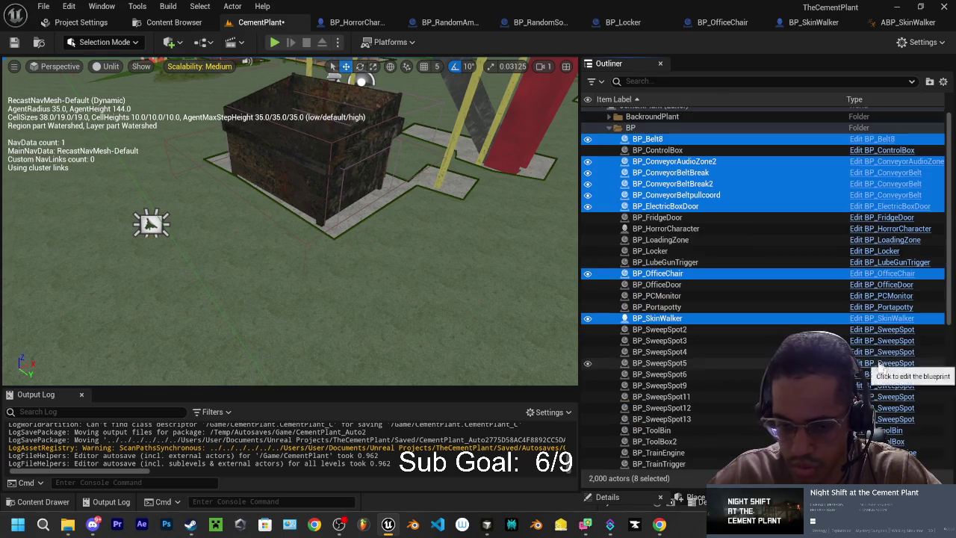
click(609, 128)
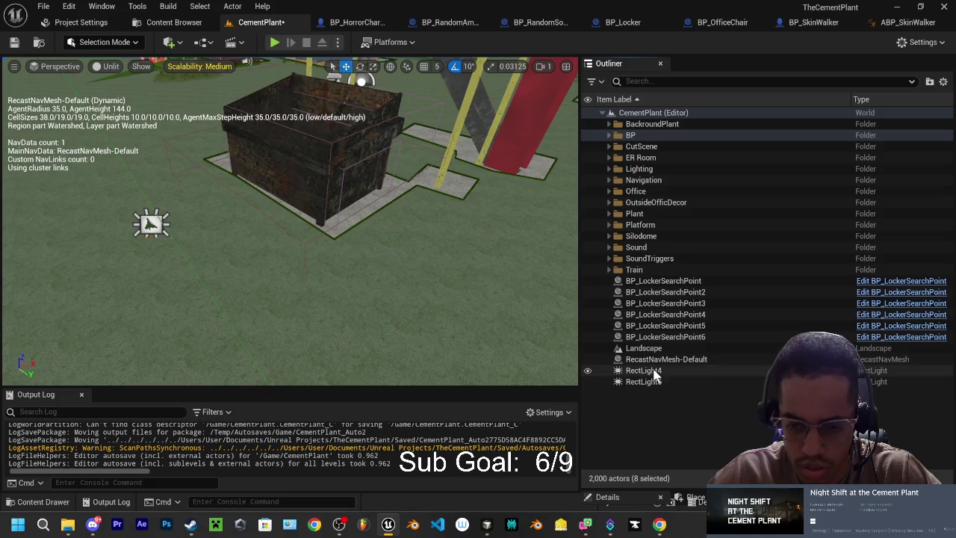
Move RectLight4 and RectLight5 into the Lighting folder, then frame RecastNavMesh-Default.
click(644, 371)
shift+click(644, 382)
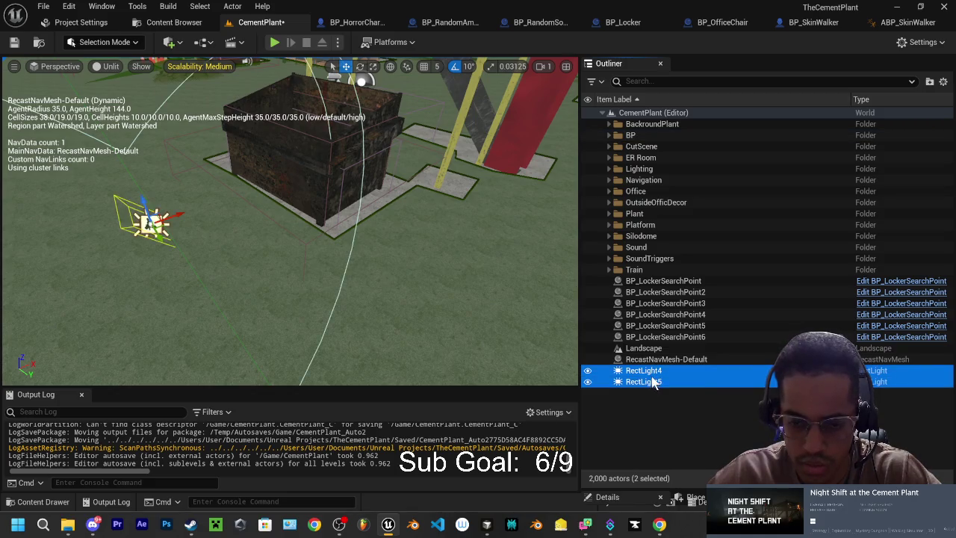
right_click(653, 388)
mouse_move(682, 463)
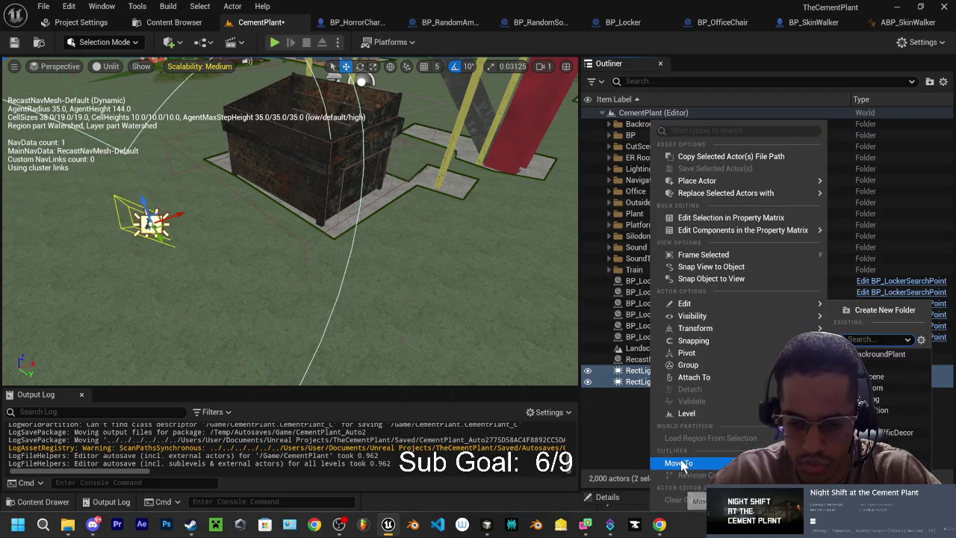
click(877, 399)
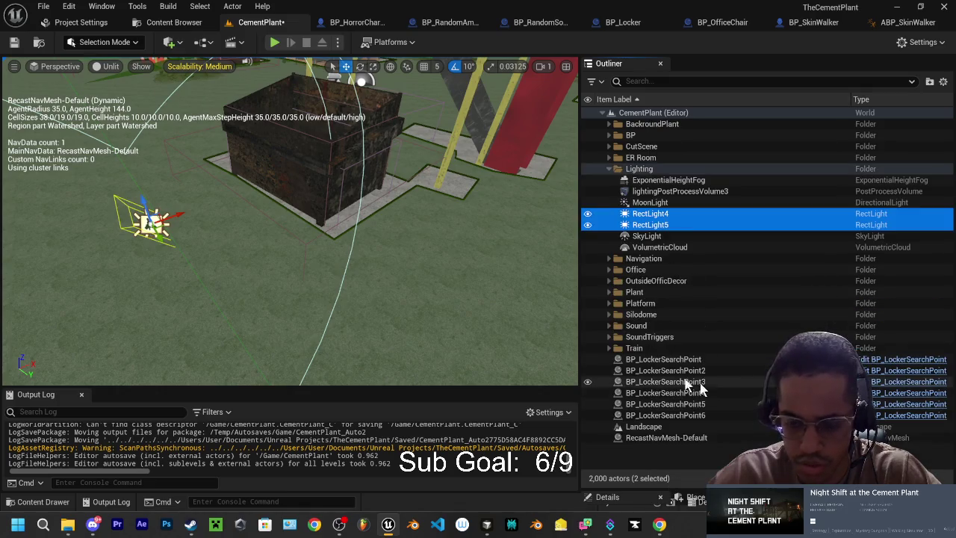
click(609, 169)
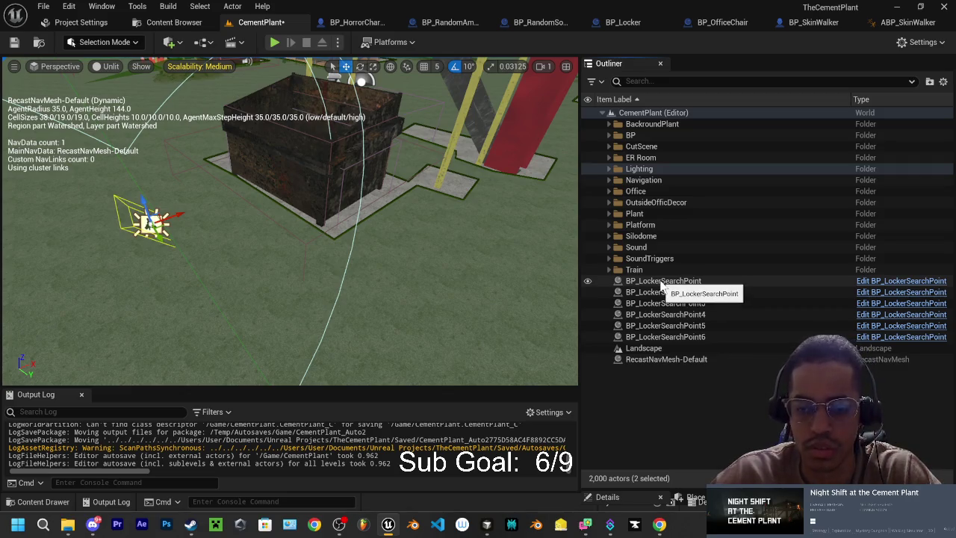
double_click(657, 359)
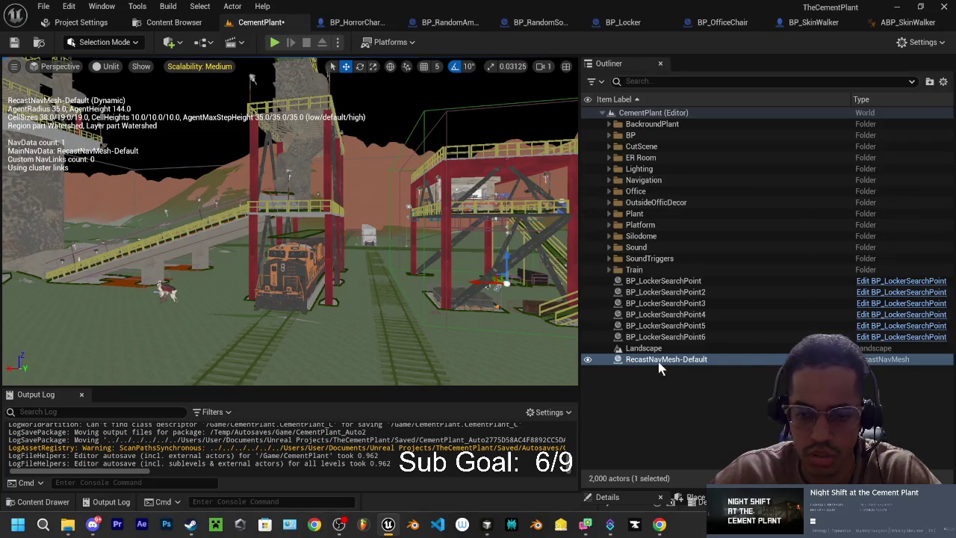
Put RecastNavMesh-Default into the Navigation folder and clear the Outliner selection.
drag(660, 363, 631, 181)
click(608, 180)
click(608, 180)
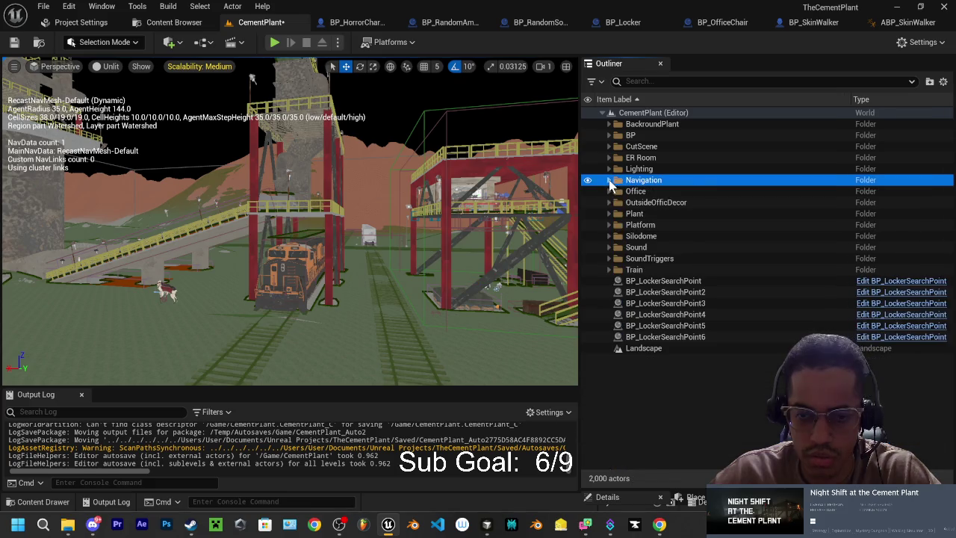
click(647, 349)
click(409, 97)
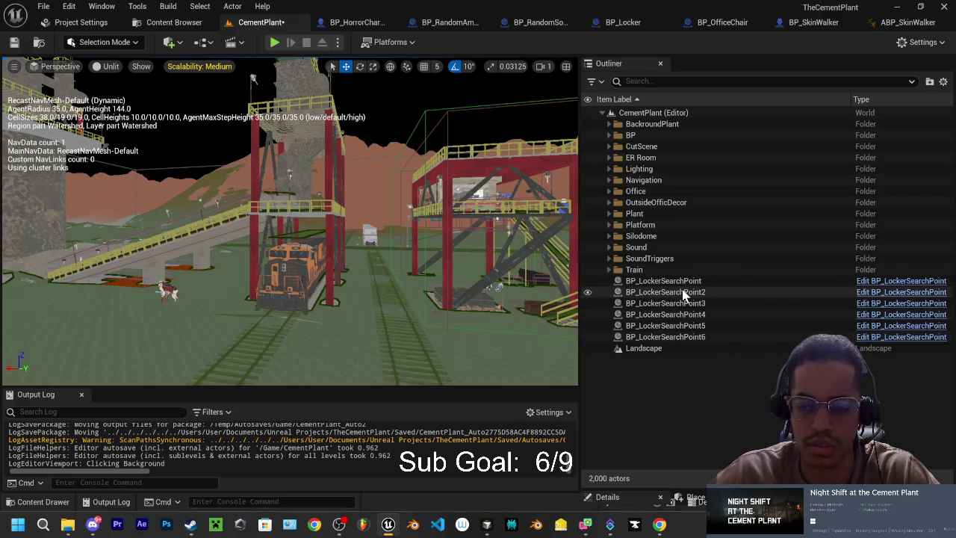
right_click(646, 380)
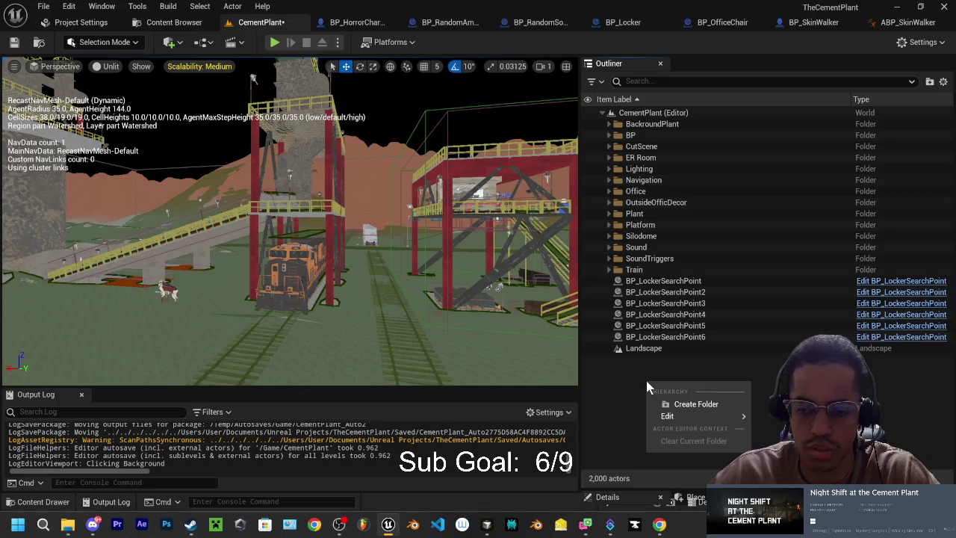
click(645, 380)
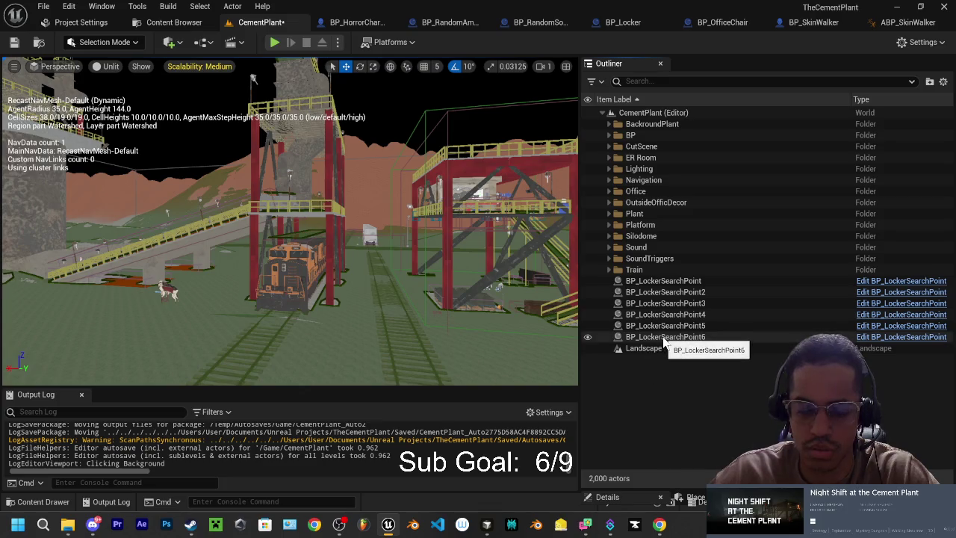
Group the six BP_LockerSearchPoint actors into a new folder named SearchPoints.
click(661, 281)
shift+click(662, 338)
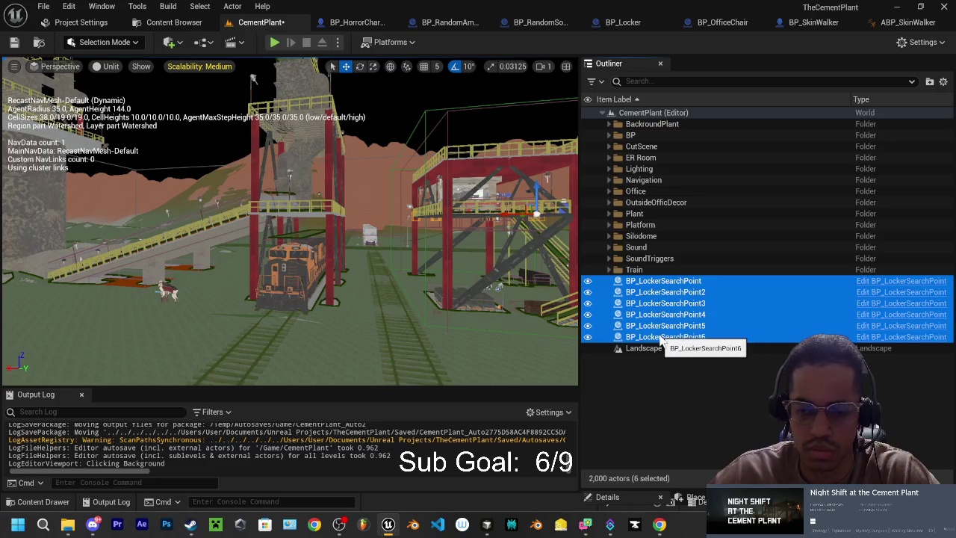
right_click(662, 340)
mouse_move(689, 474)
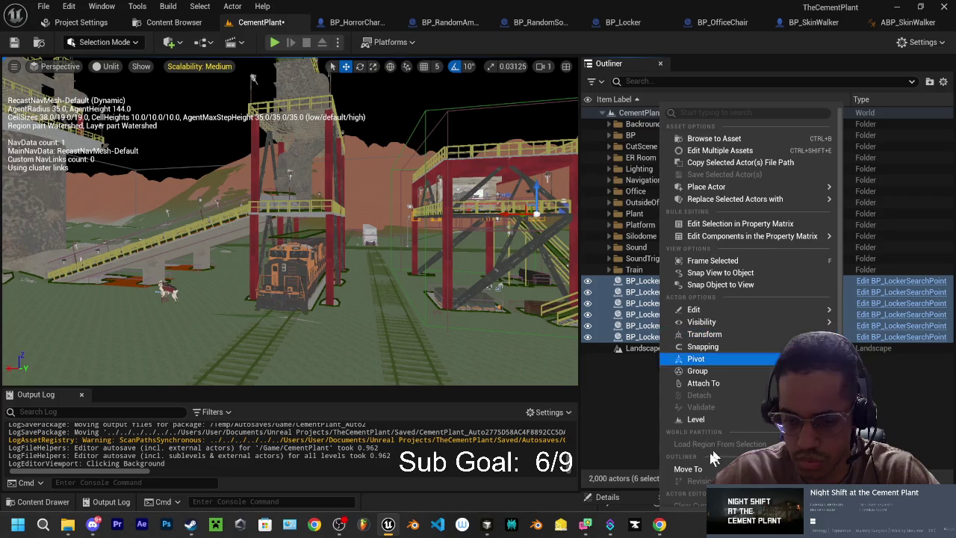
click(887, 314)
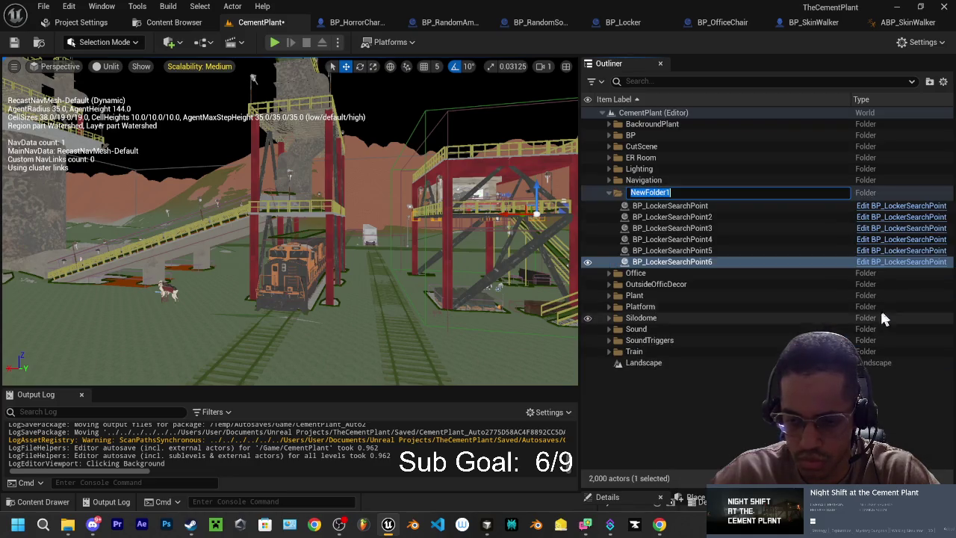
text(SearchPon)
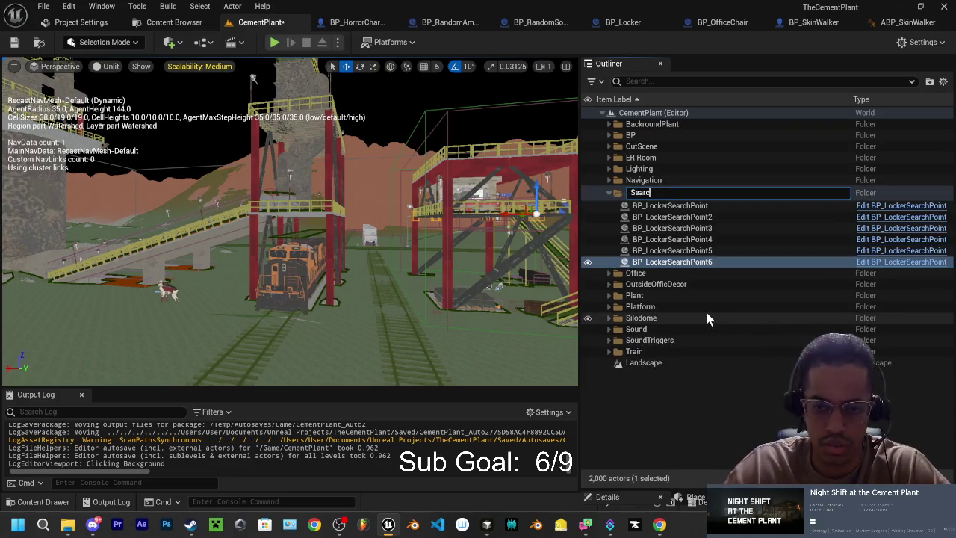
key(BackSpace)
key(BackSpace)
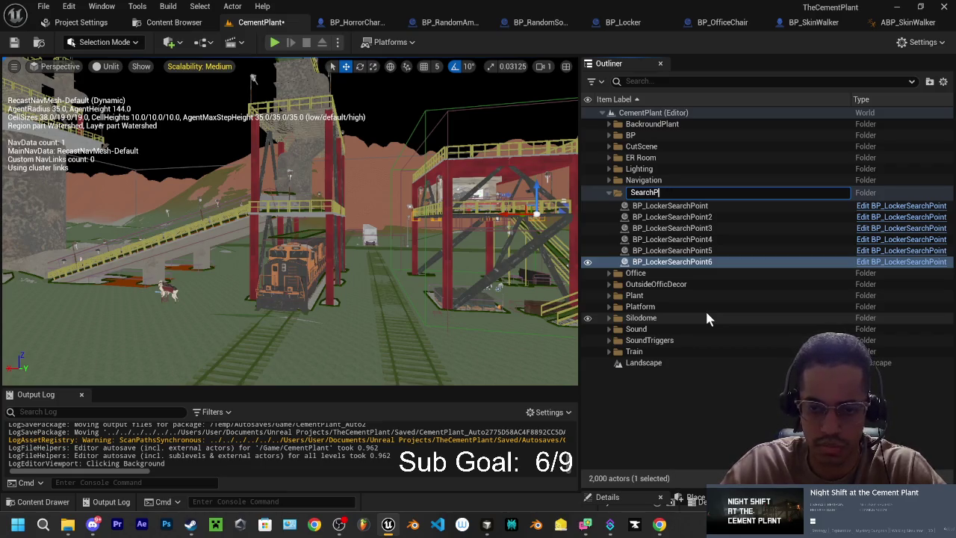
text(oints)
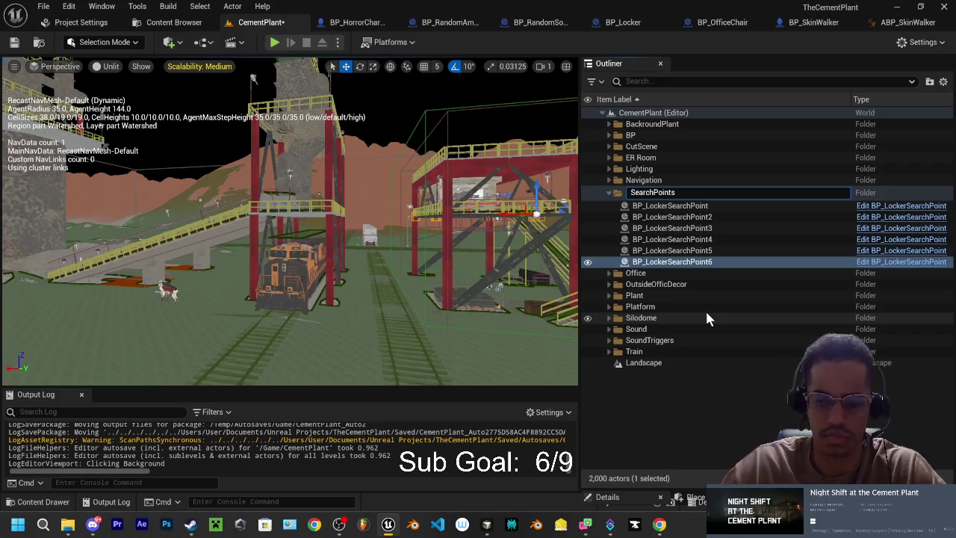
key(Return)
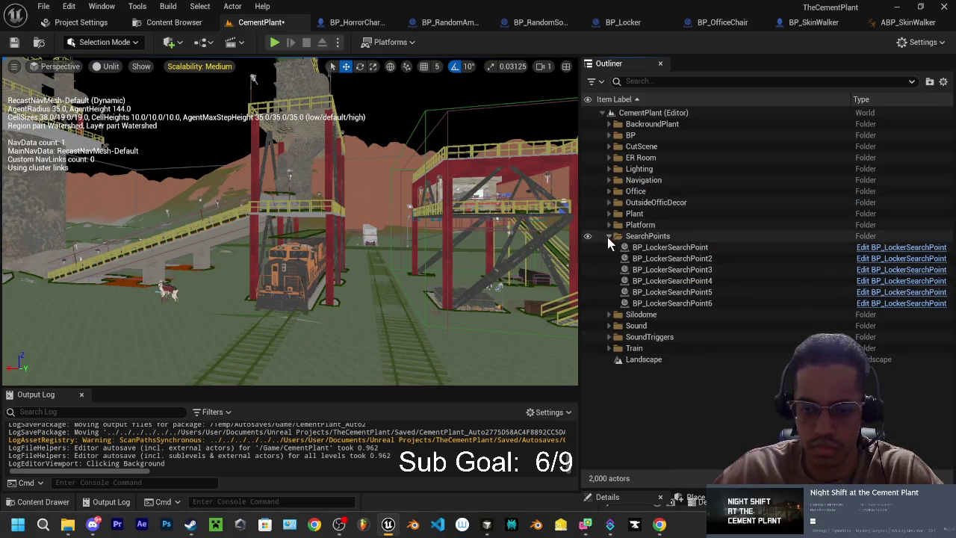
click(608, 236)
click(687, 243)
Fly the view toward the red platform and reselect the SearchPoints folder, keeping its name.
mouse_move(480, 279)
mouse_down()
mouse_move(457, 186)
mouse_move(426, 158)
mouse_up()
click(648, 237)
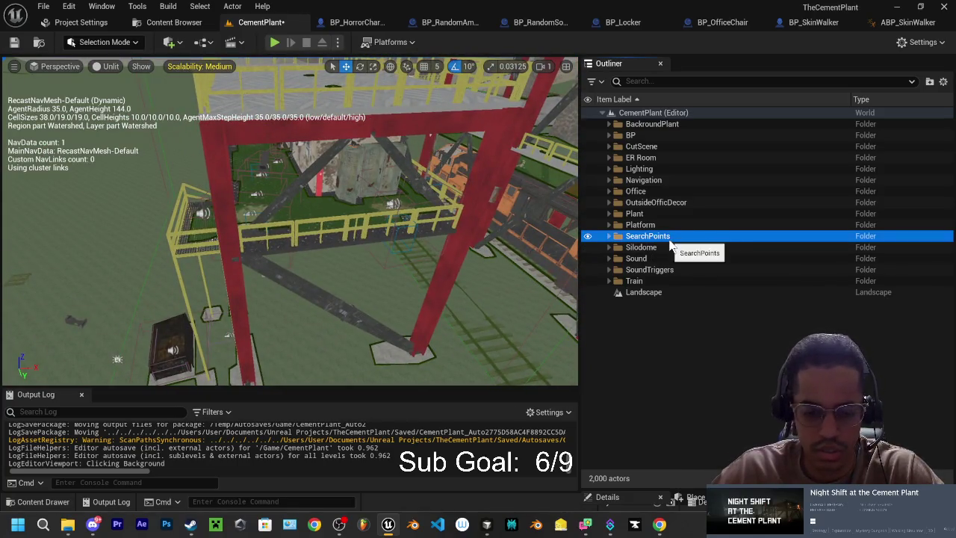
key(F2)
key(Return)
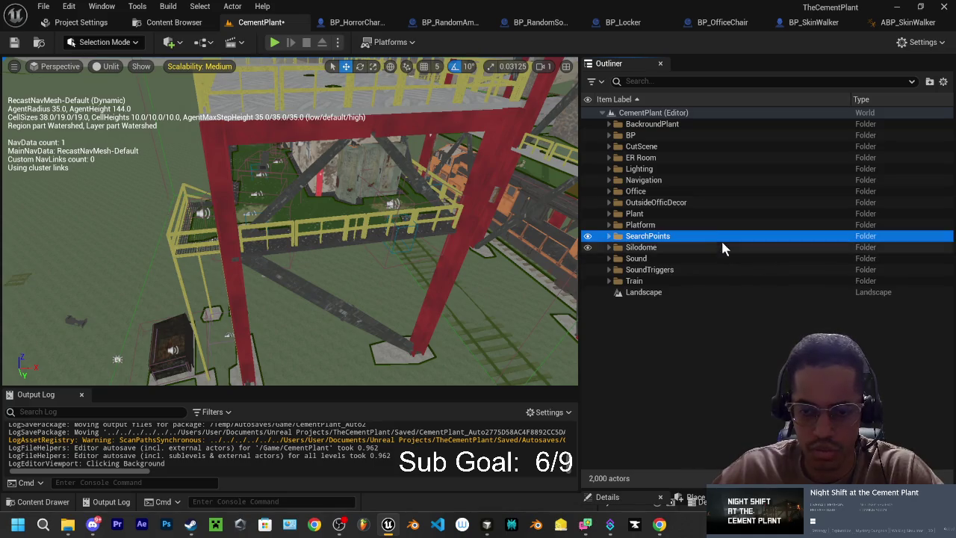
Expand SearchPoints, fly closer to the red and yellow structure, and open the Skinwalkers files folder.
click(609, 236)
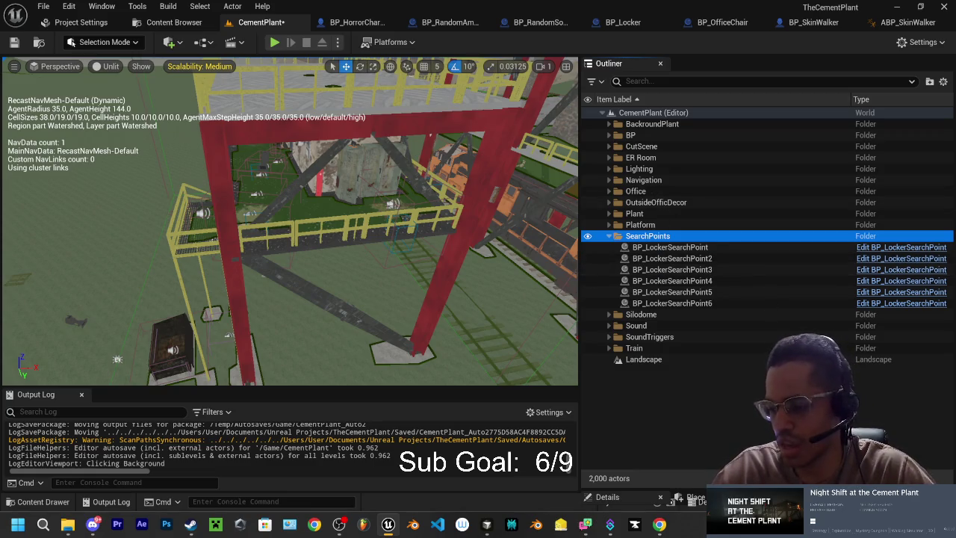
mouse_move(486, 271)
mouse_down()
mouse_move(373, 352)
mouse_move(277, 356)
mouse_move(323, 229)
mouse_up()
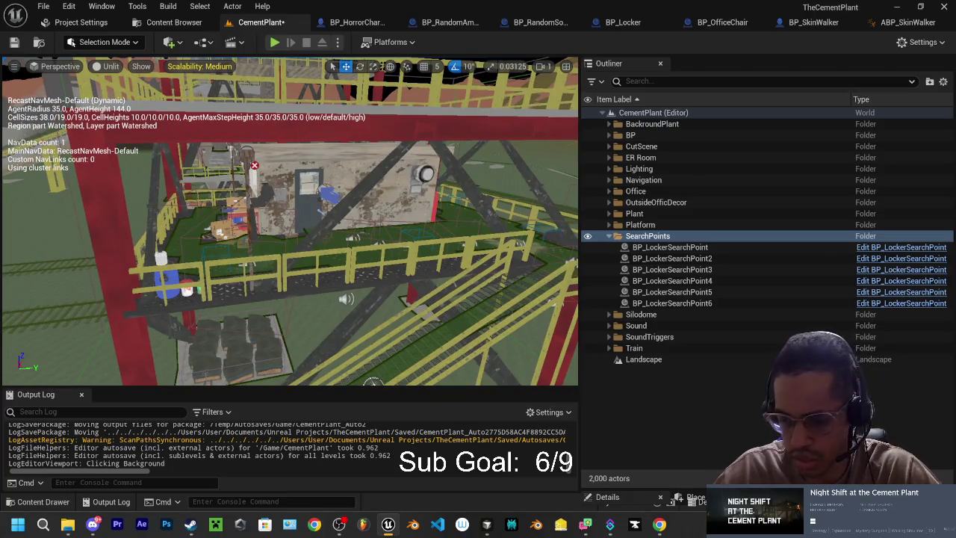
click(68, 524)
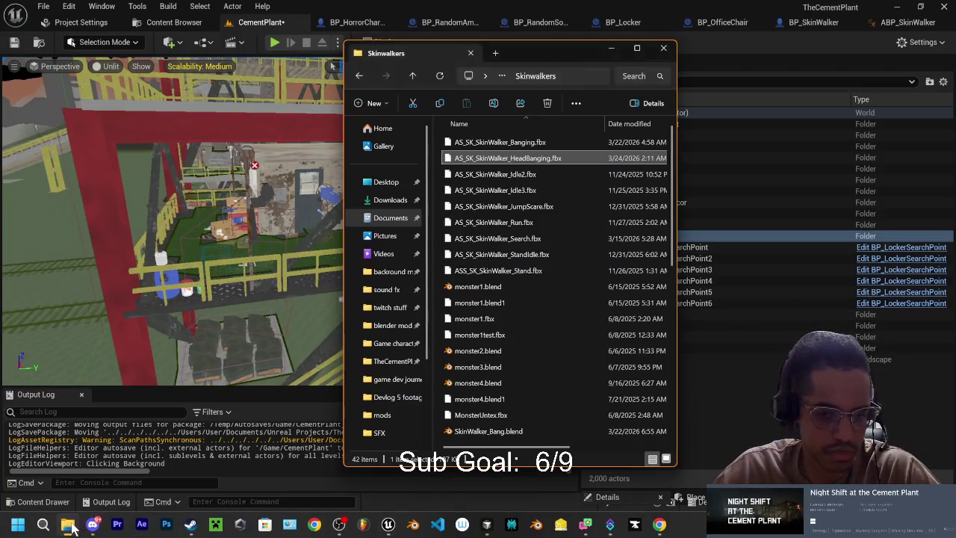
click(68, 525)
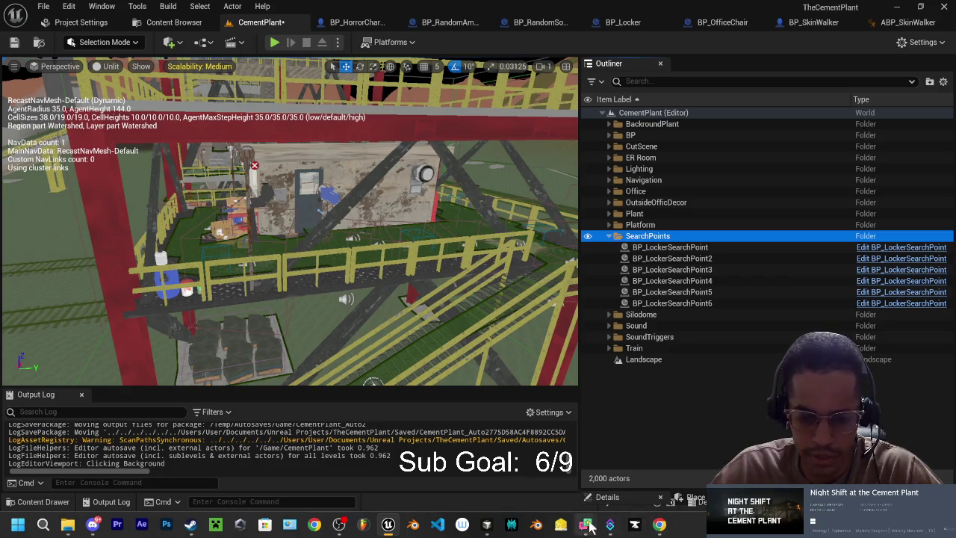
click(486, 525)
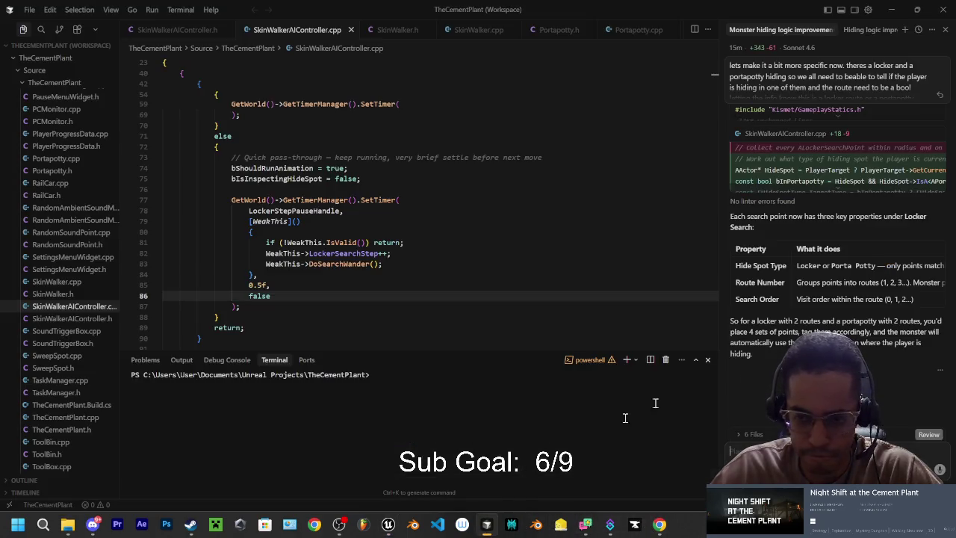
click(388, 525)
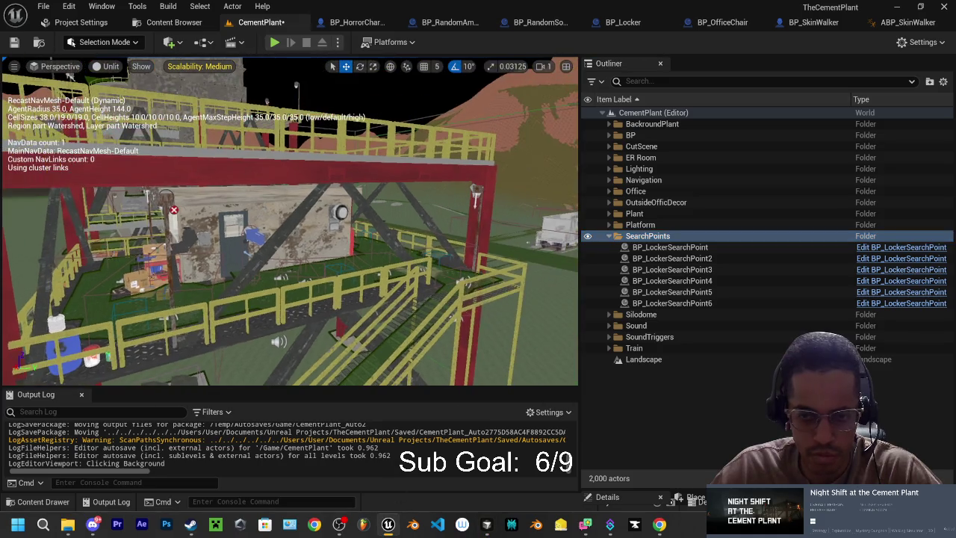
click(635, 249)
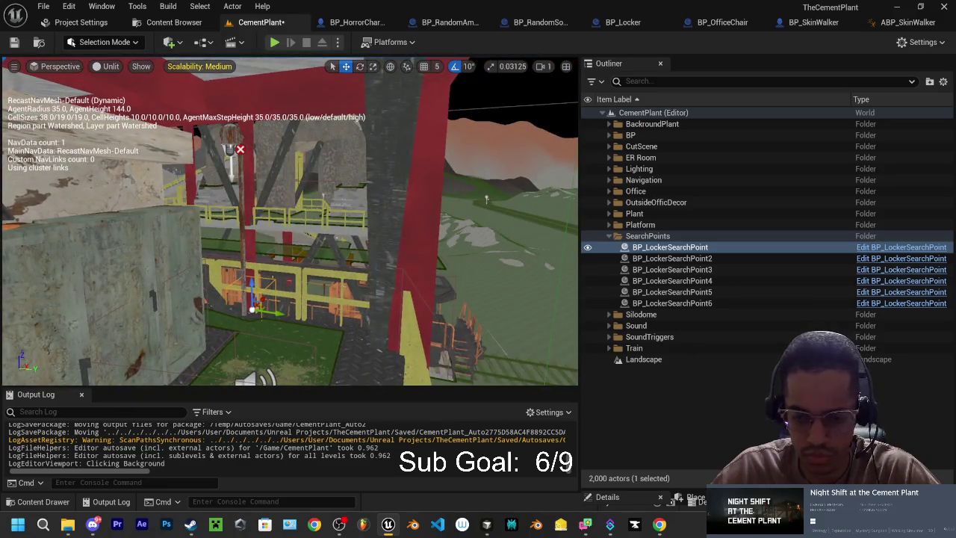
Rename the first two search points to R1_LockerSearchPoint and R1_LockerSearchPoint2.
mouse_move(683, 491)
mouse_down()
mouse_move(760, 386)
mouse_move(760, 395)
mouse_up()
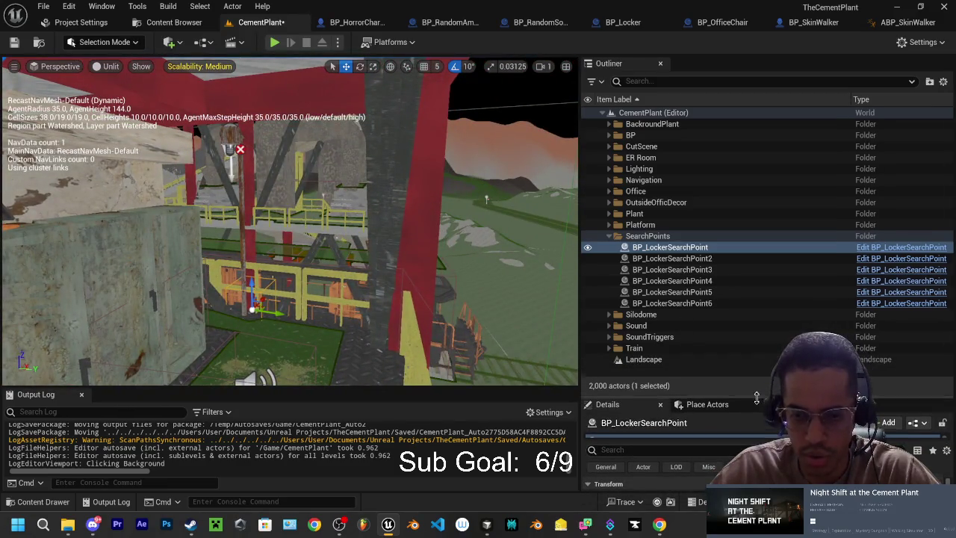
click(665, 248)
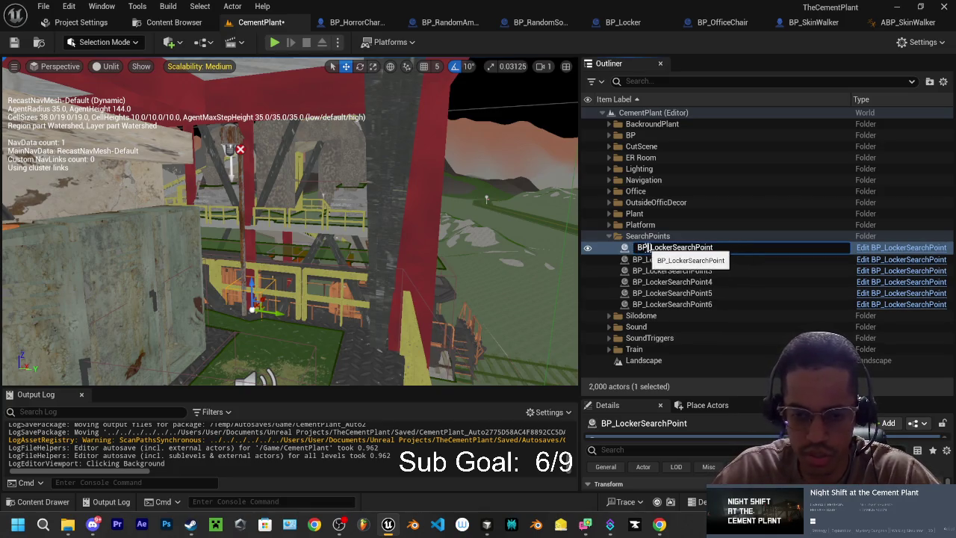
key(BackSpace)
key(BackSpace)
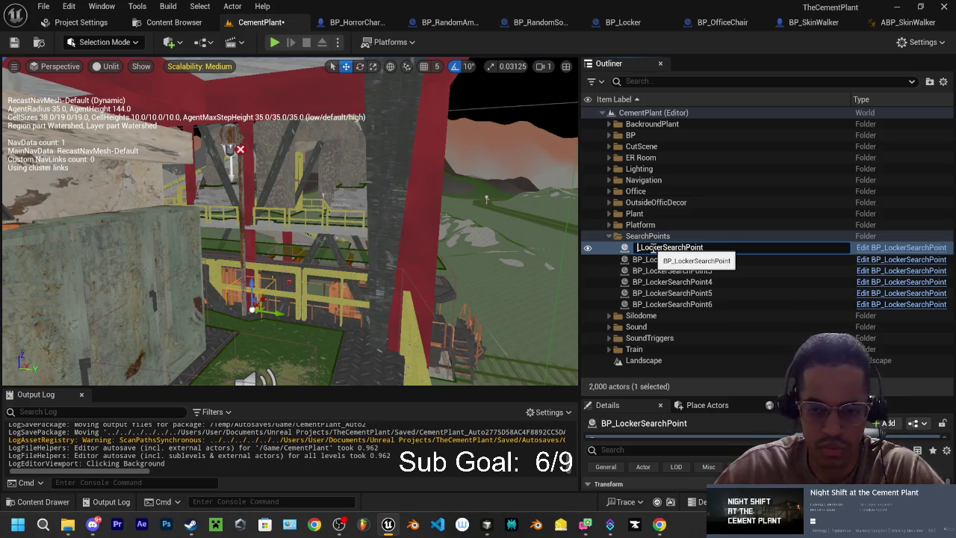
text(R1)
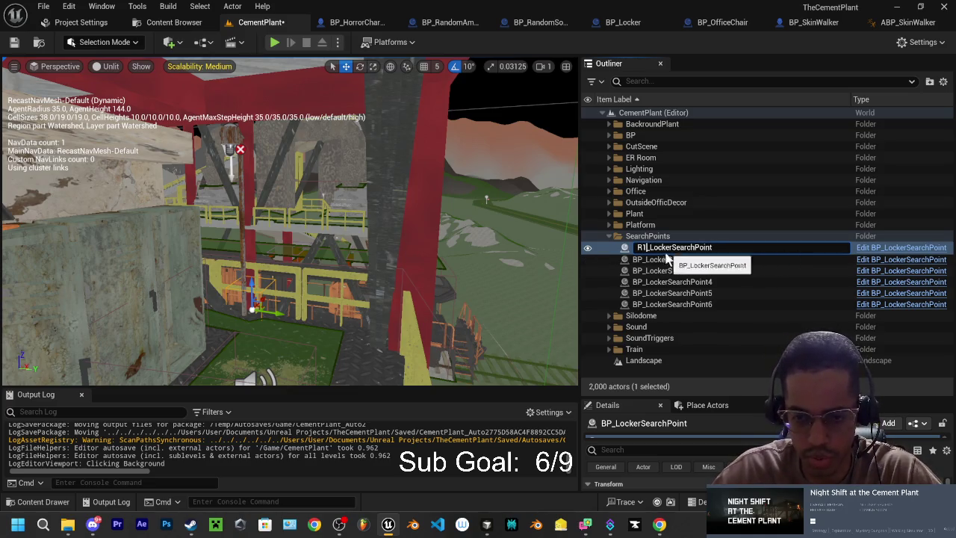
click(641, 262)
click(643, 259)
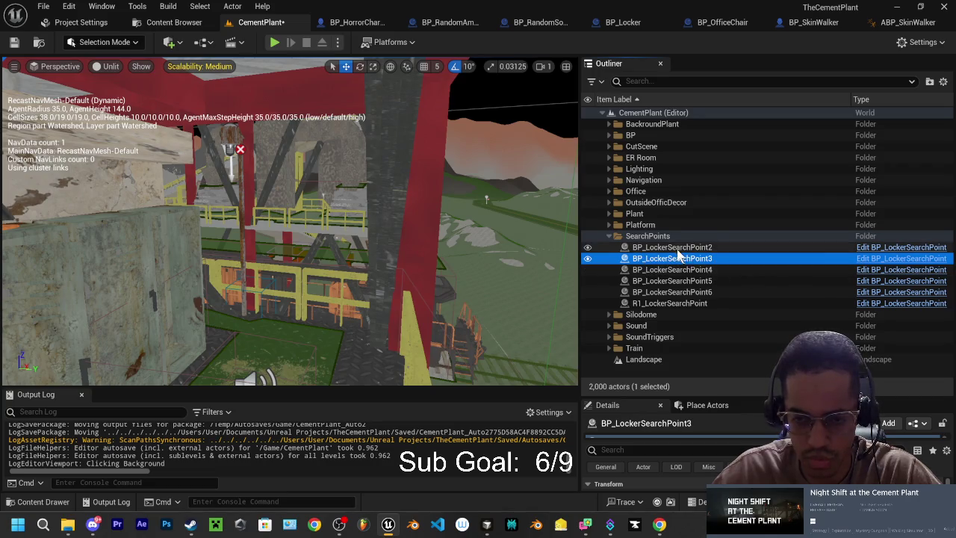
click(674, 249)
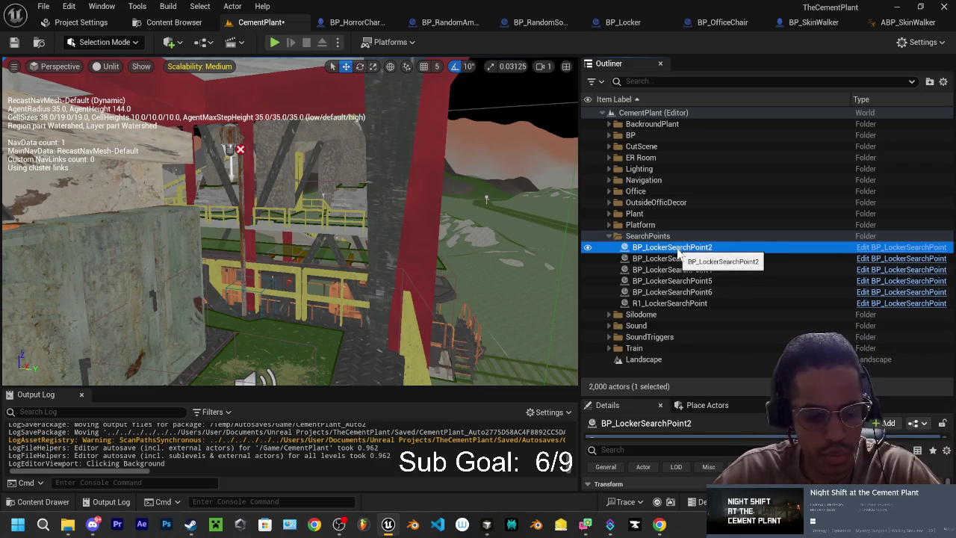
click(675, 250)
text(R1)
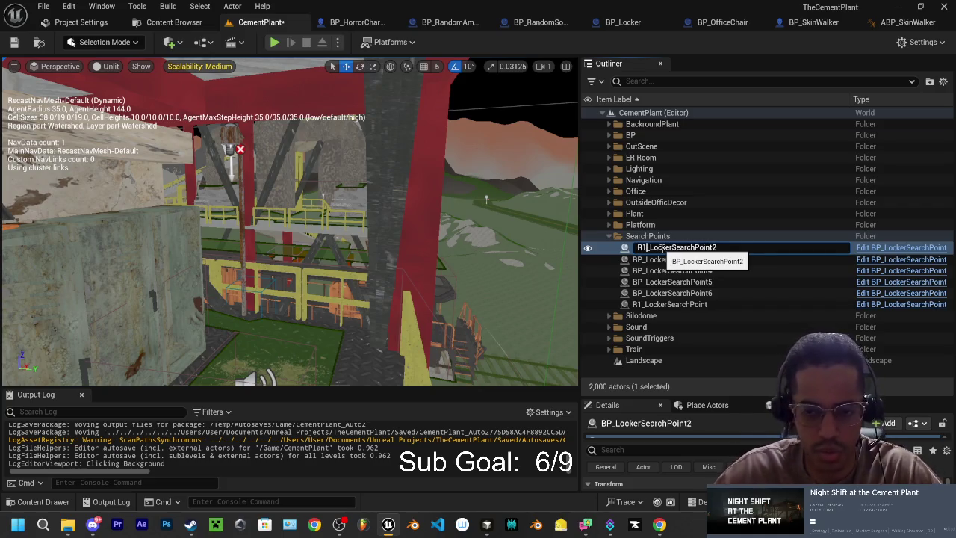
click(664, 262)
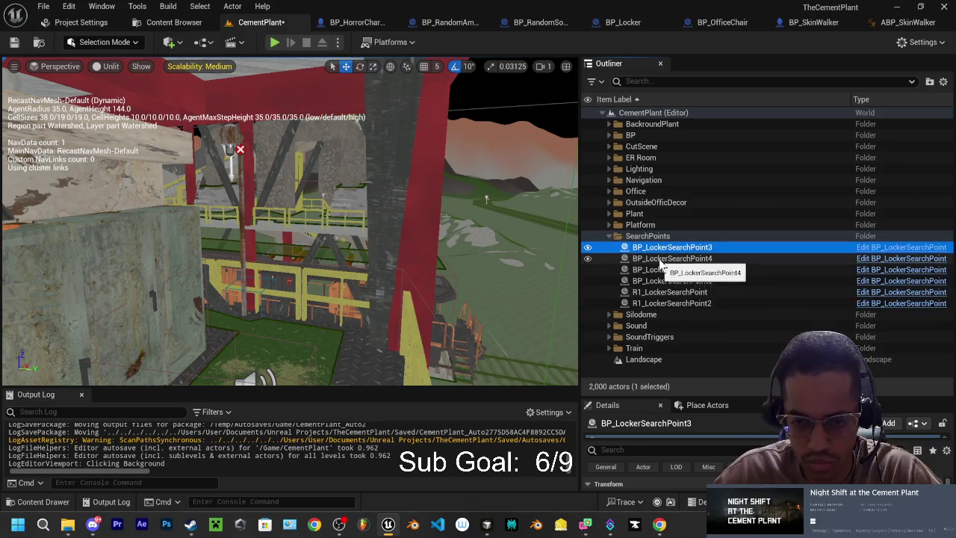
Rename the third and fourth points to R1_LockerSearchPoint3 and R1_LockerSearchPoint4.
click(657, 249)
click(649, 247)
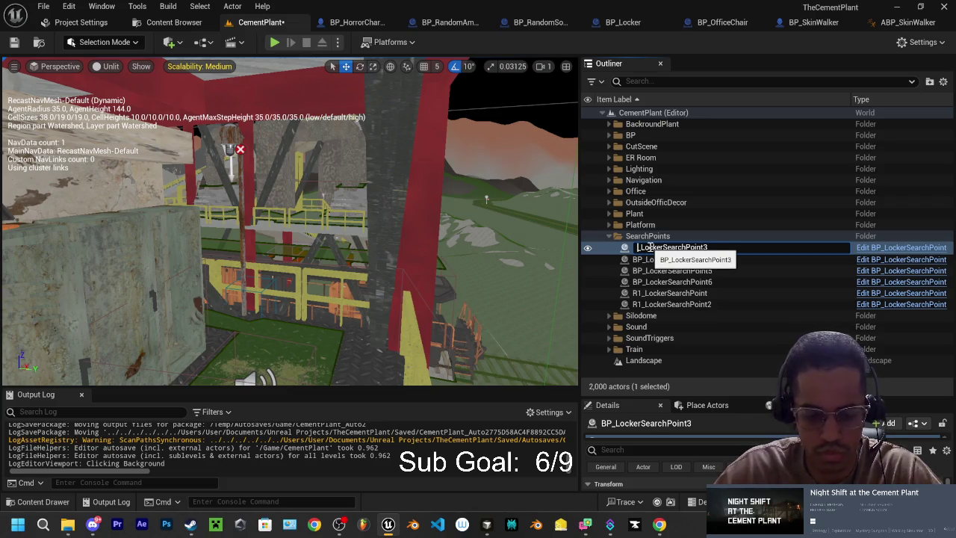
text(R1)
key(Return)
click(650, 247)
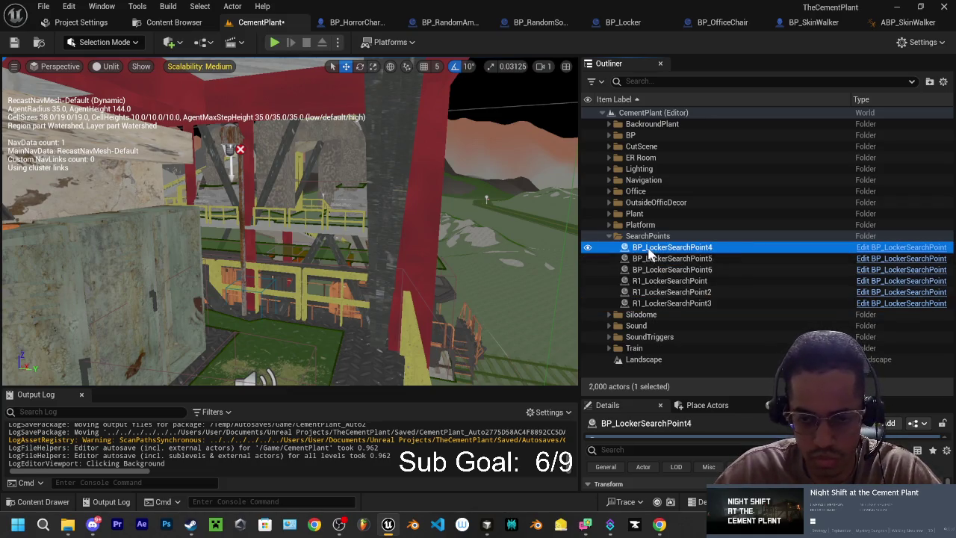
click(650, 249)
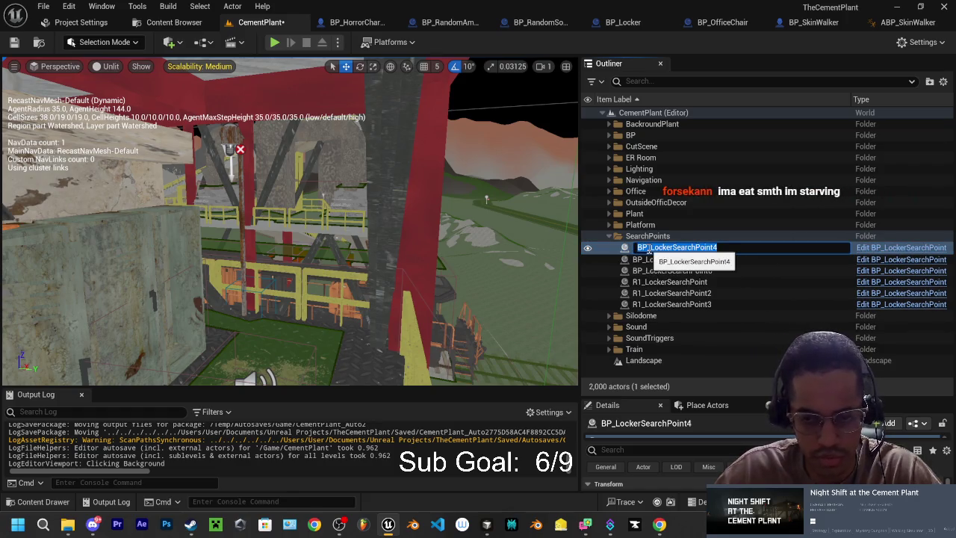
click(661, 247)
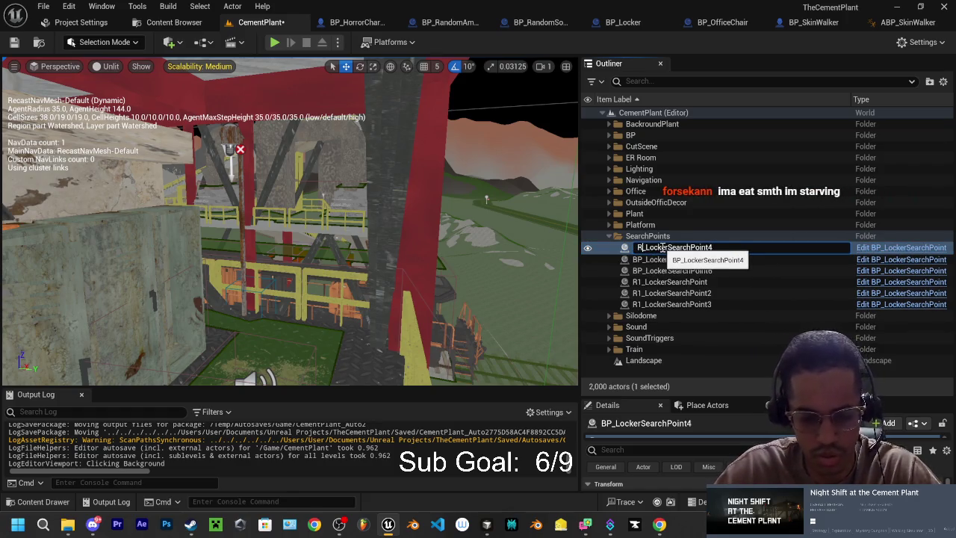
text(1)
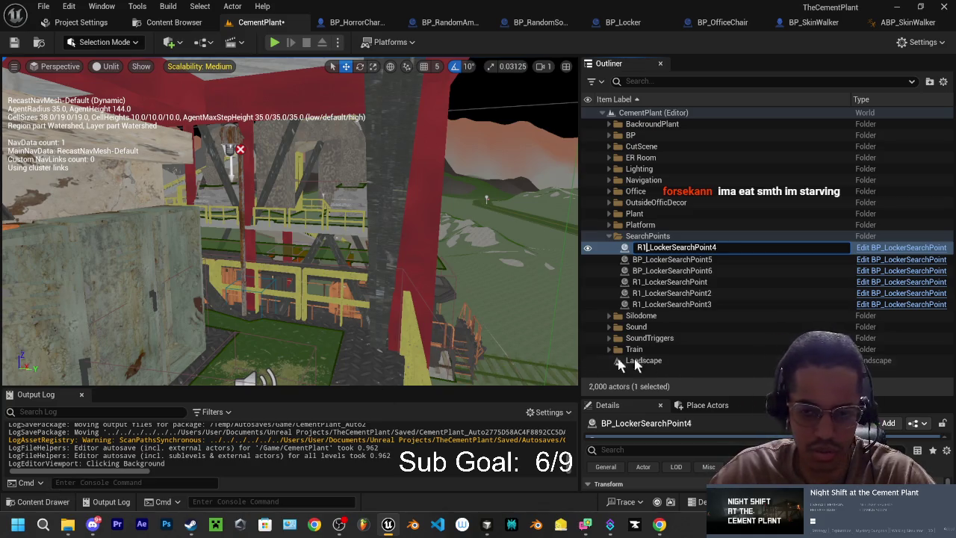
click(675, 258)
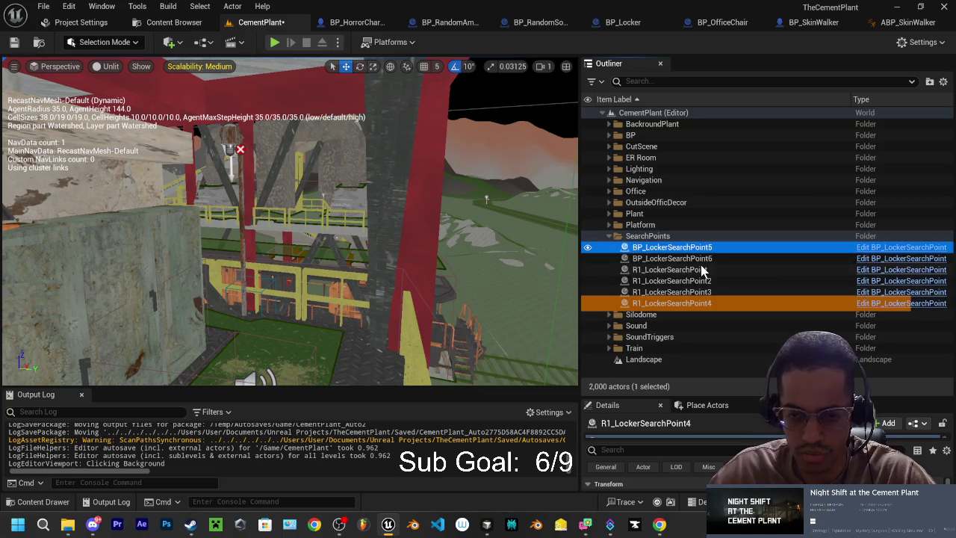
Rename the last two points to R1_LockerSearchPoint5 and R1_LockerSearchPoint6.
click(660, 256)
click(658, 249)
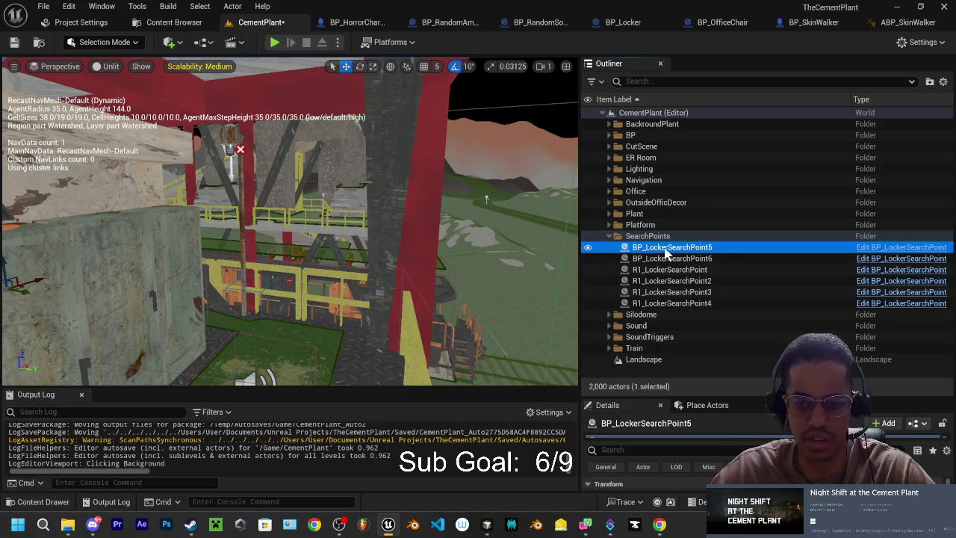
click(675, 249)
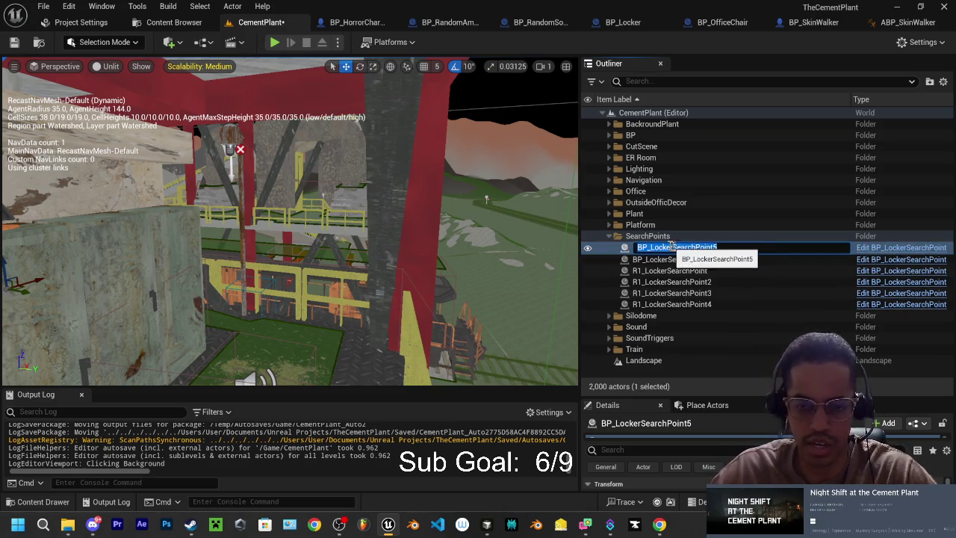
key(BackSpace)
key(BackSpace)
key(BackSpace)
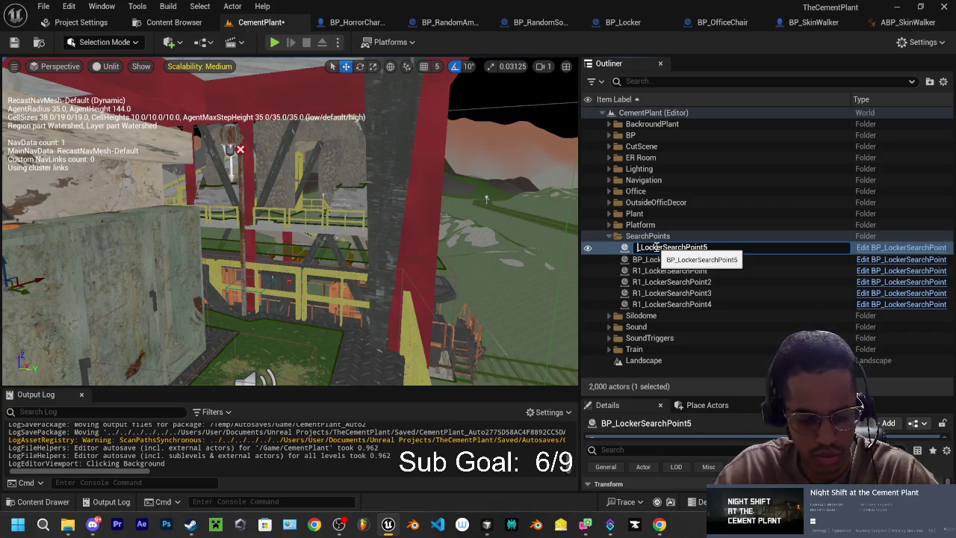
text(R1_)
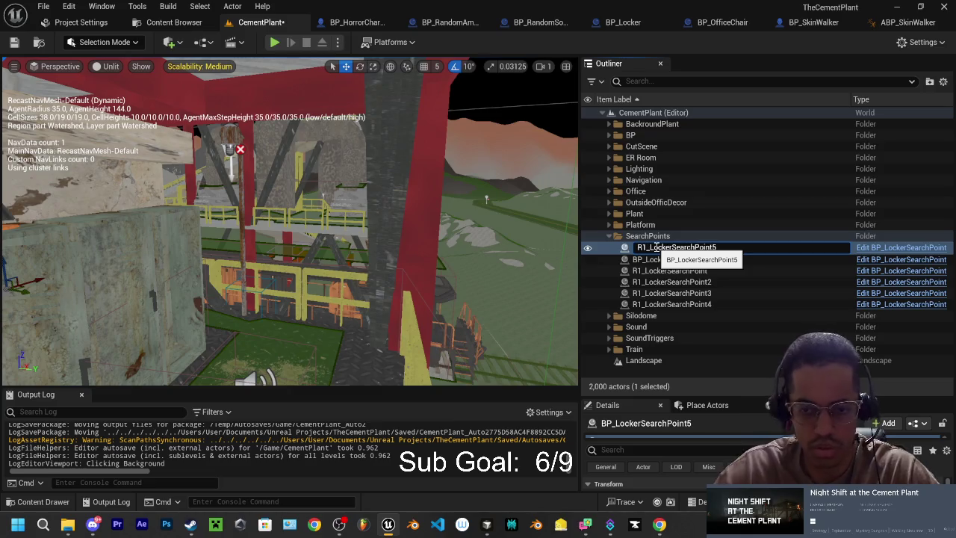
key(Return)
click(658, 250)
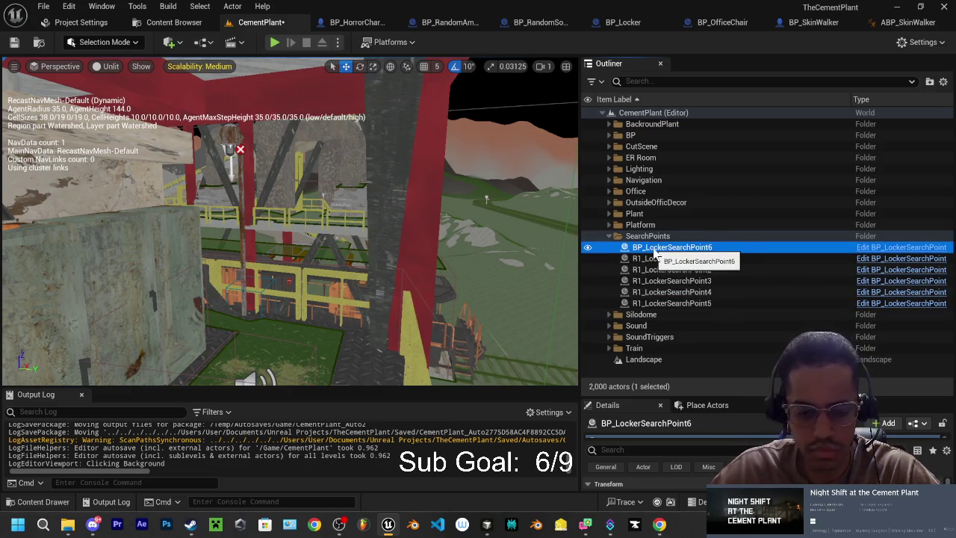
click(652, 249)
click(649, 248)
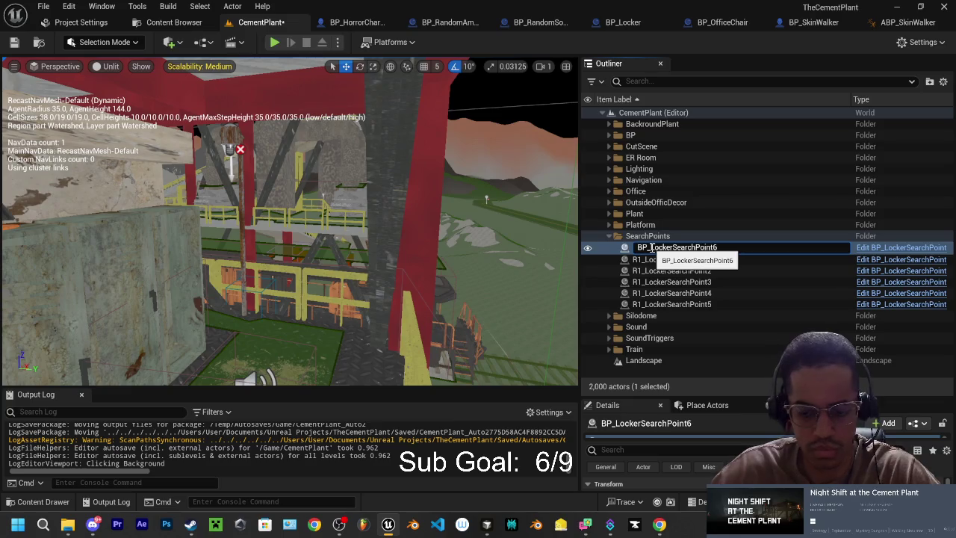
key(BackSpace)
key(BackSpace)
text(r1)
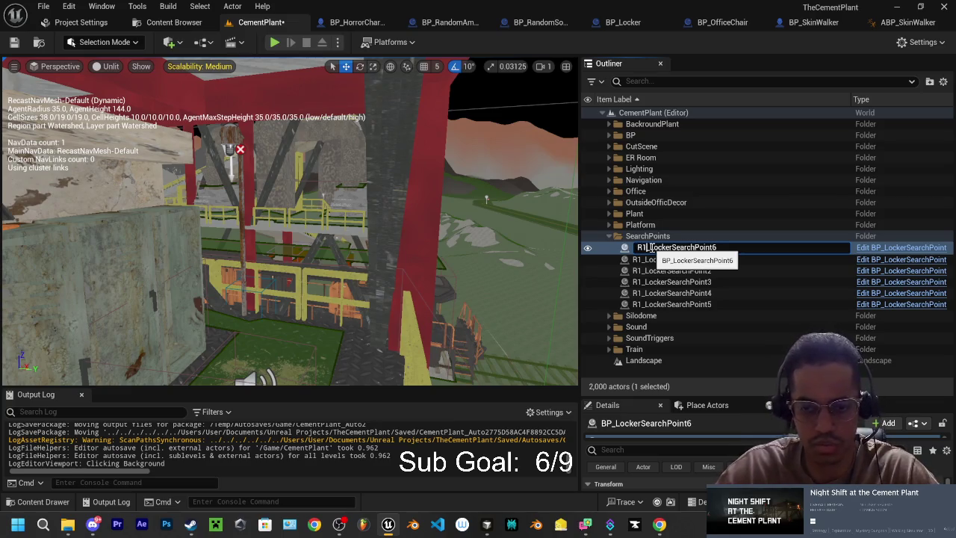
key(Return)
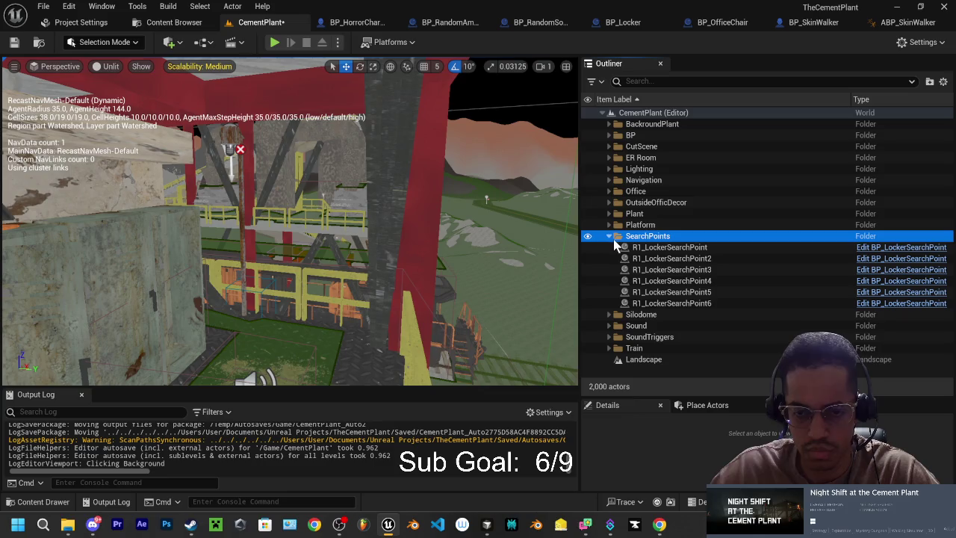
click(610, 236)
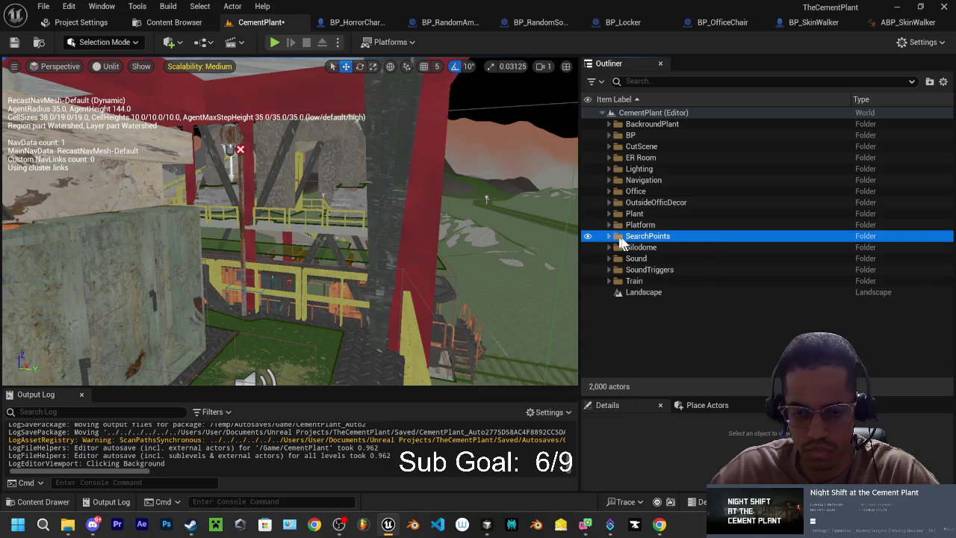
click(608, 236)
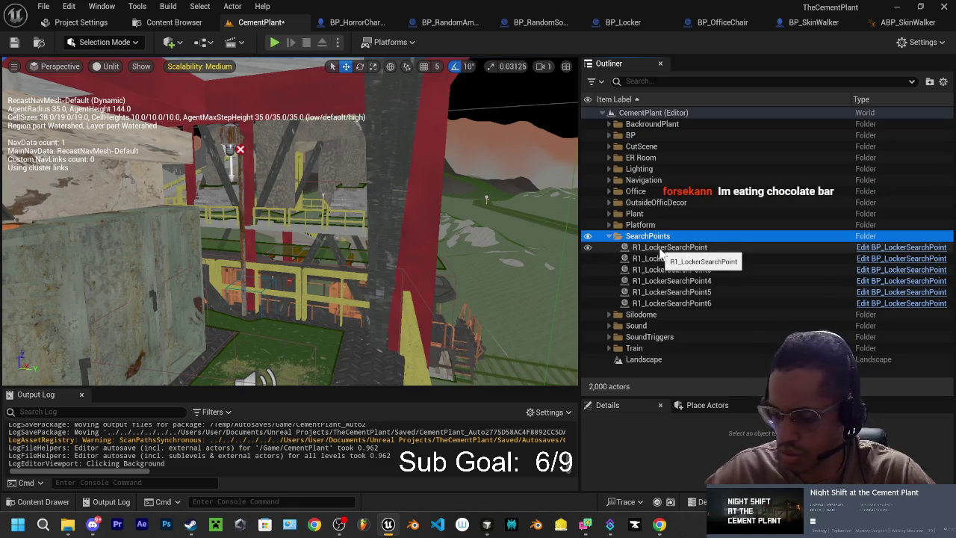
click(667, 304)
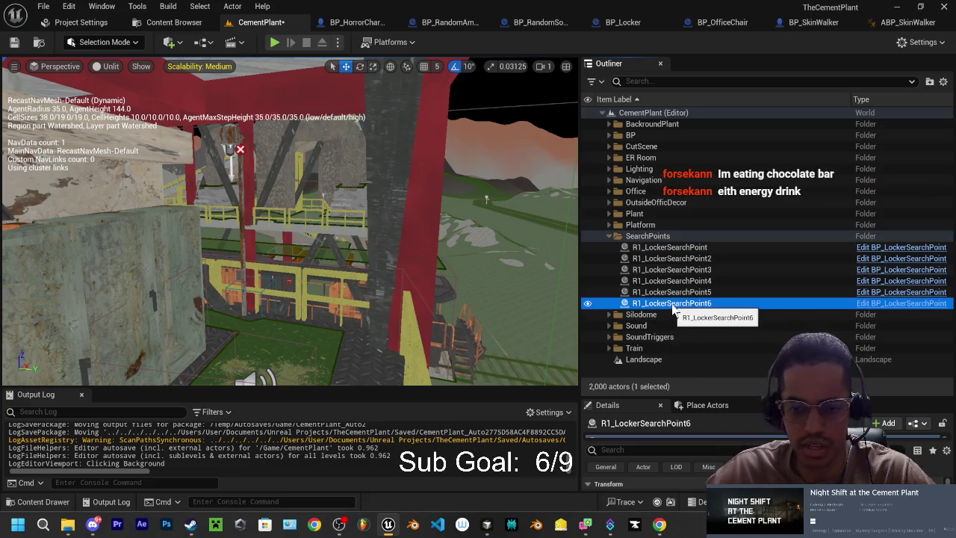
Focus on R1_LockerSearchPoint and Alt-drag to duplicate it beside the original.
click(669, 247)
double_click(669, 247)
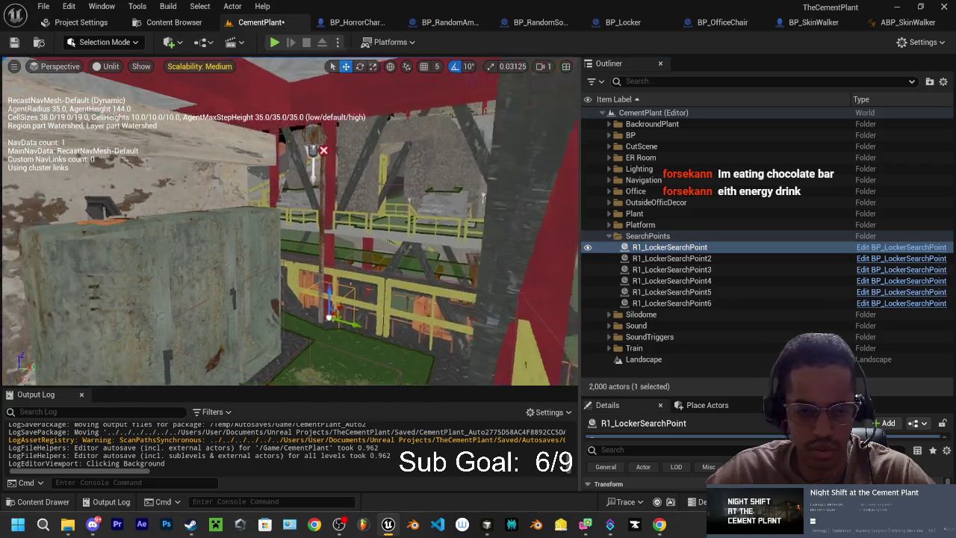
drag(290, 221, 358, 257)
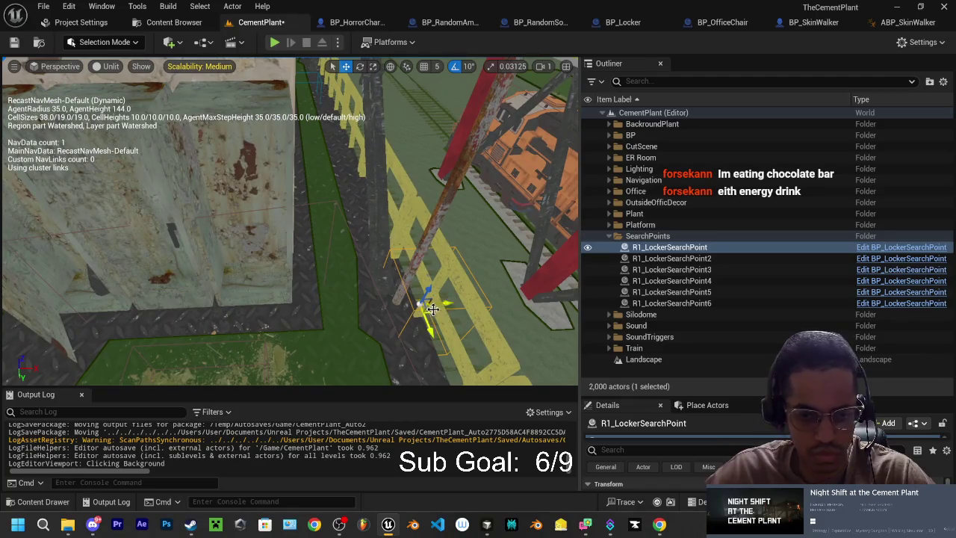
drag(447, 303, 372, 306)
Rename the copy R1_LockerSearchPoint7 to R2_LockerSearchPoint.
click(668, 315)
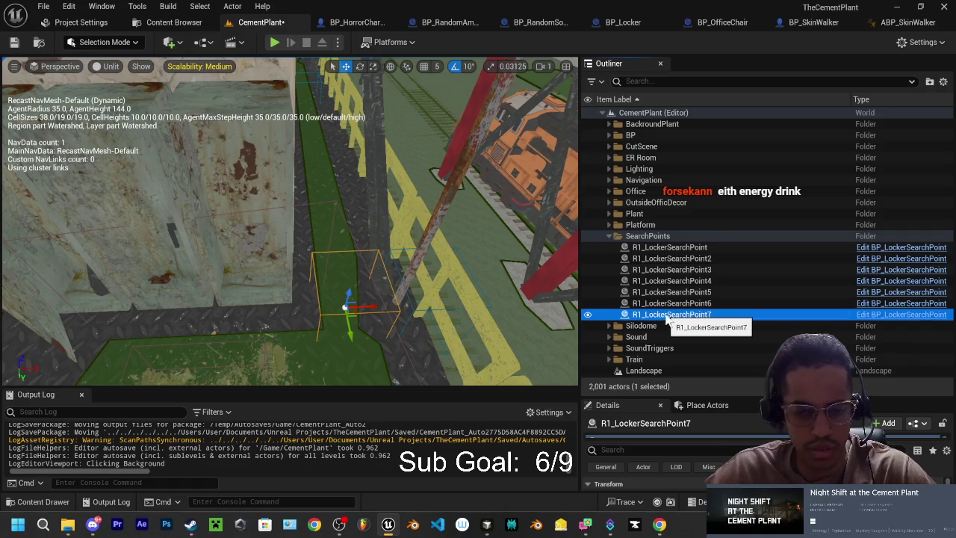
click(656, 314)
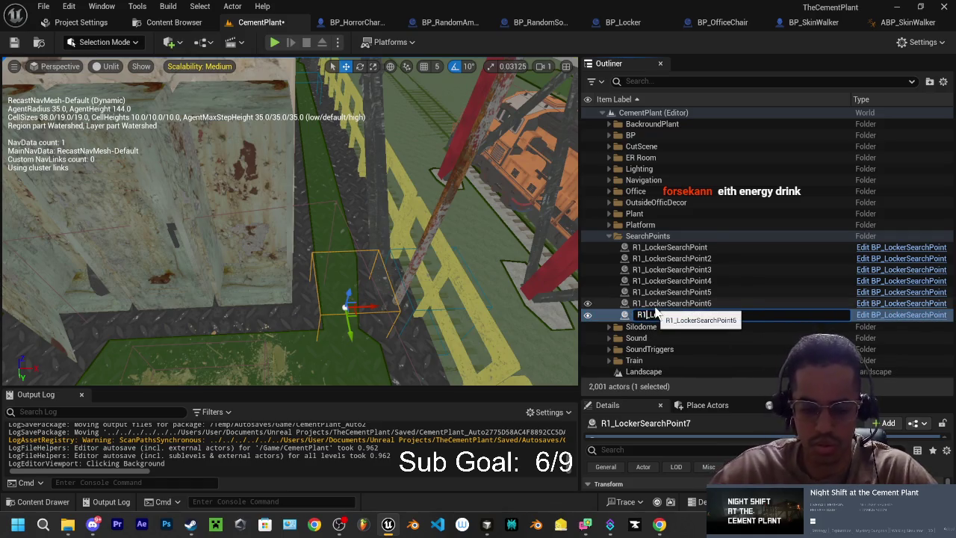
text(2)
key(BackSpace)
text(2_LockerSearchPoint)
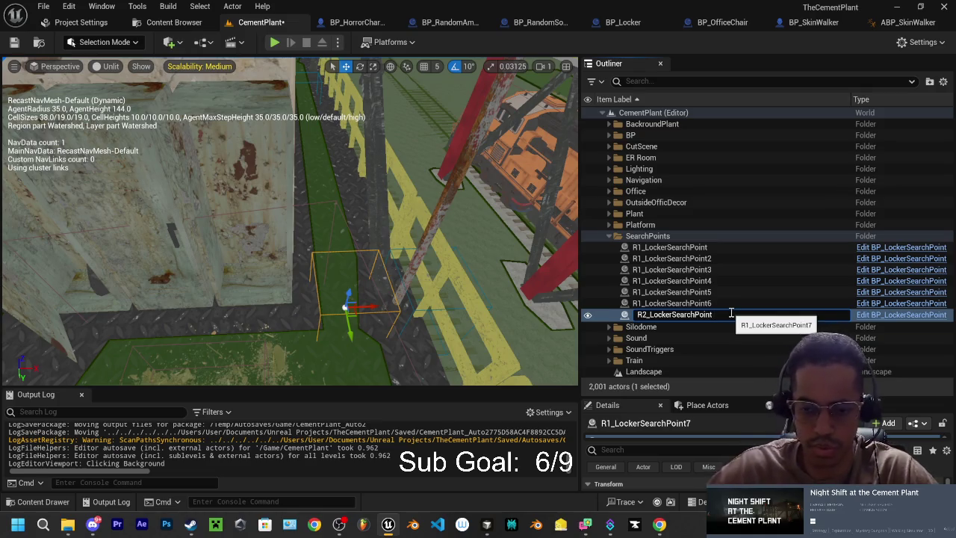
key(Return)
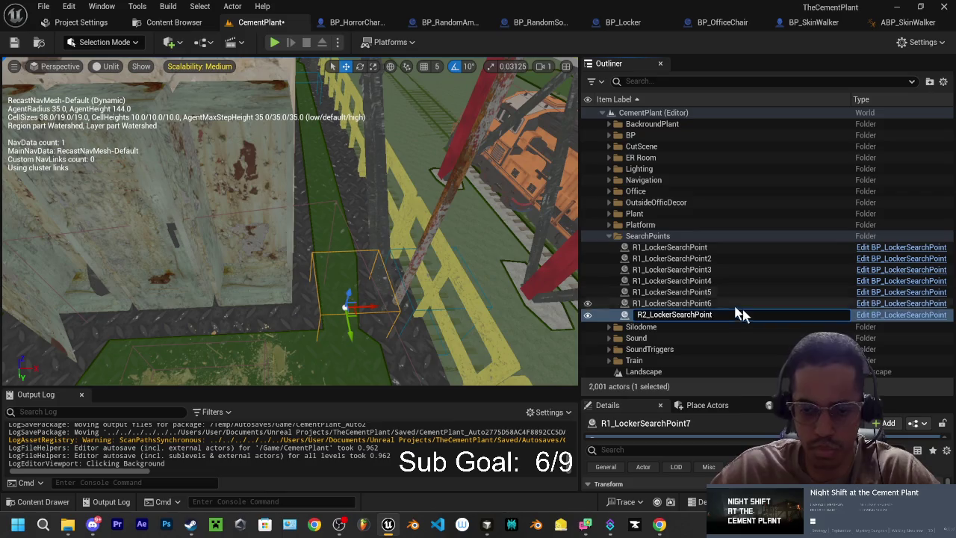
click(702, 315)
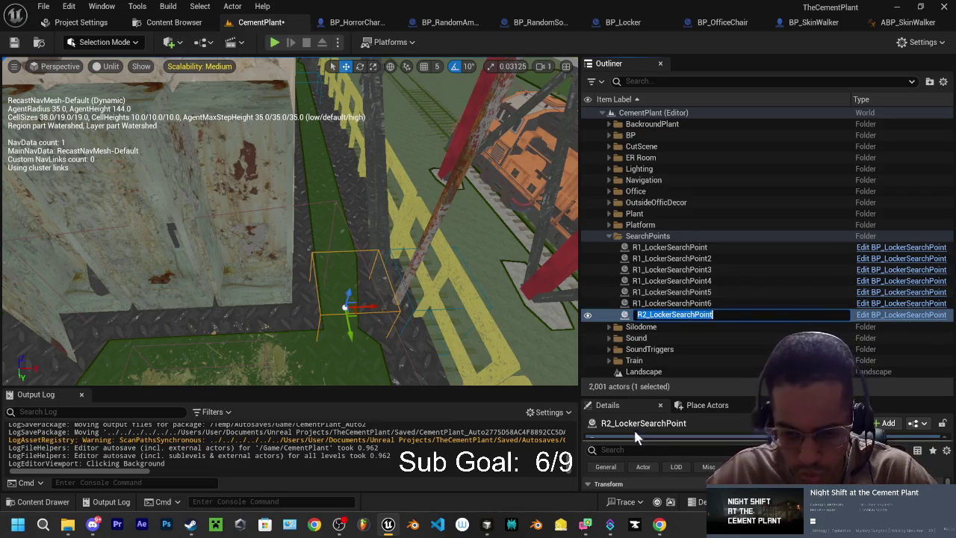
key(Return)
Enlarge the Details panel and nudge R2_LockerSearchPoint slightly along X.
drag(730, 396, 733, 166)
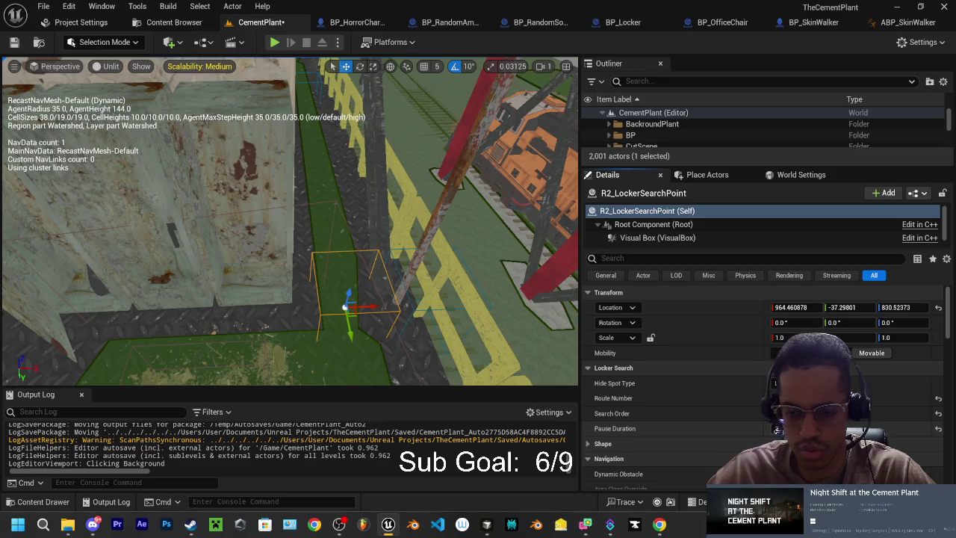
mouse_move(418, 280)
mouse_down()
mouse_move(265, 369)
mouse_move(261, 358)
mouse_up()
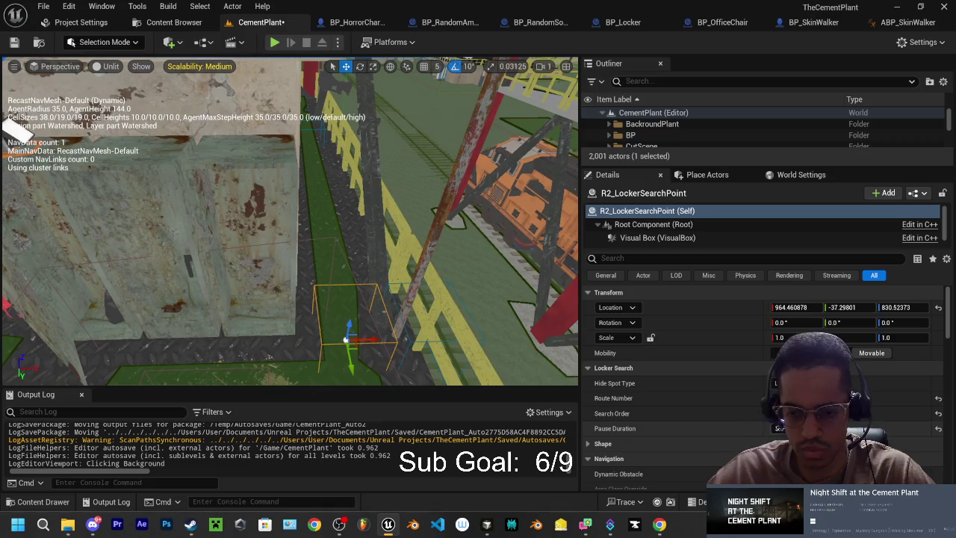
mouse_move(298, 262)
mouse_down()
mouse_move(269, 217)
mouse_move(248, 236)
mouse_up()
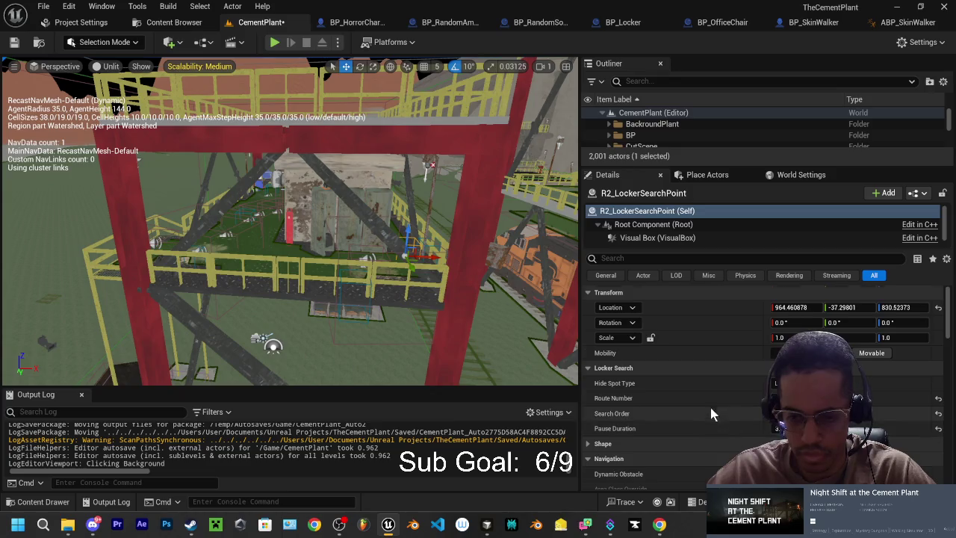
scroll(713, 412, down, 1)
drag(448, 253, 429, 258)
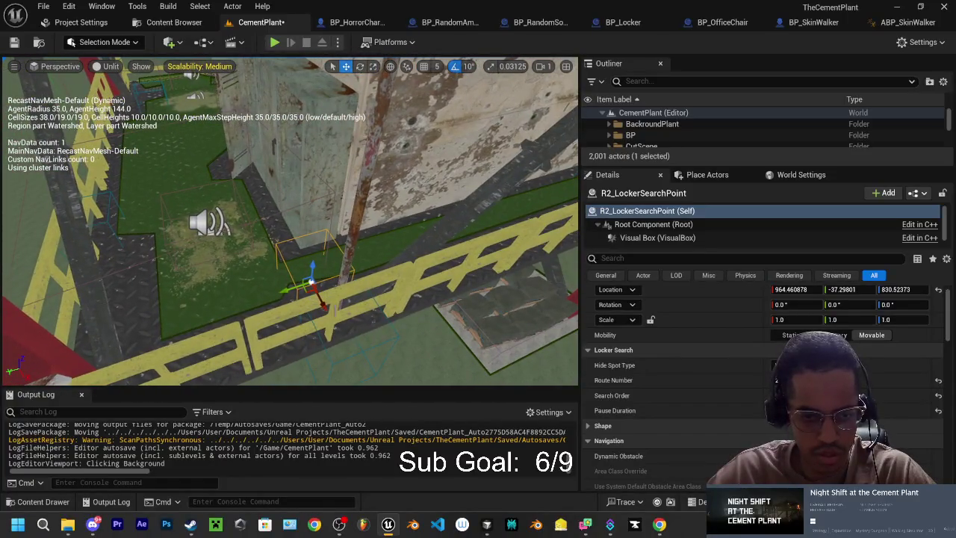
drag(323, 306, 326, 311)
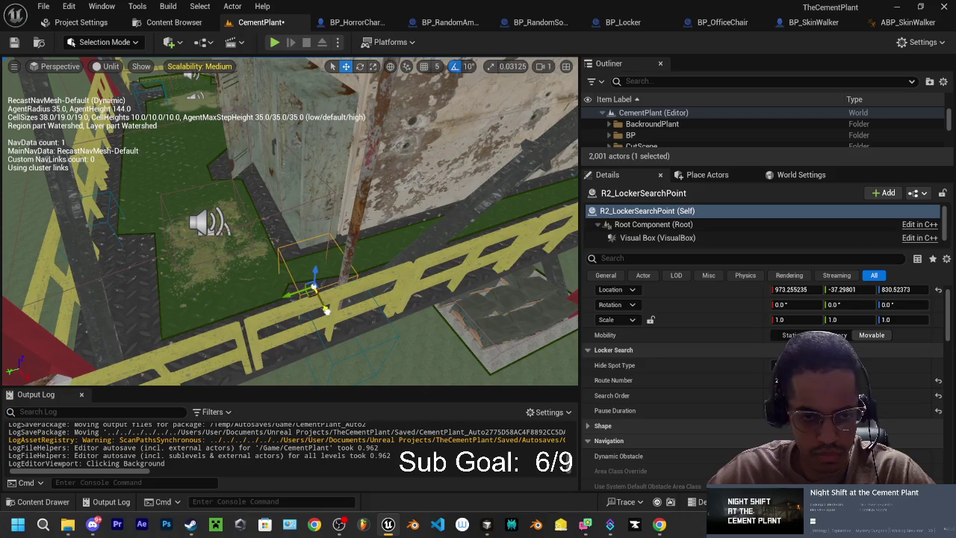
drag(326, 311, 326, 311)
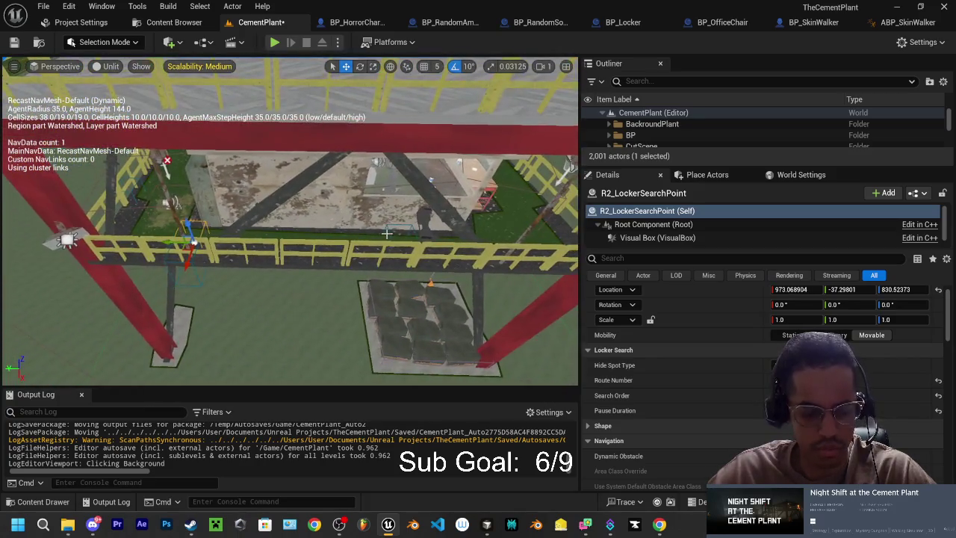
Duplicate the point along Y as R2_LockerSearchPoint2 near the cluttered work area.
drag(166, 242, 448, 239)
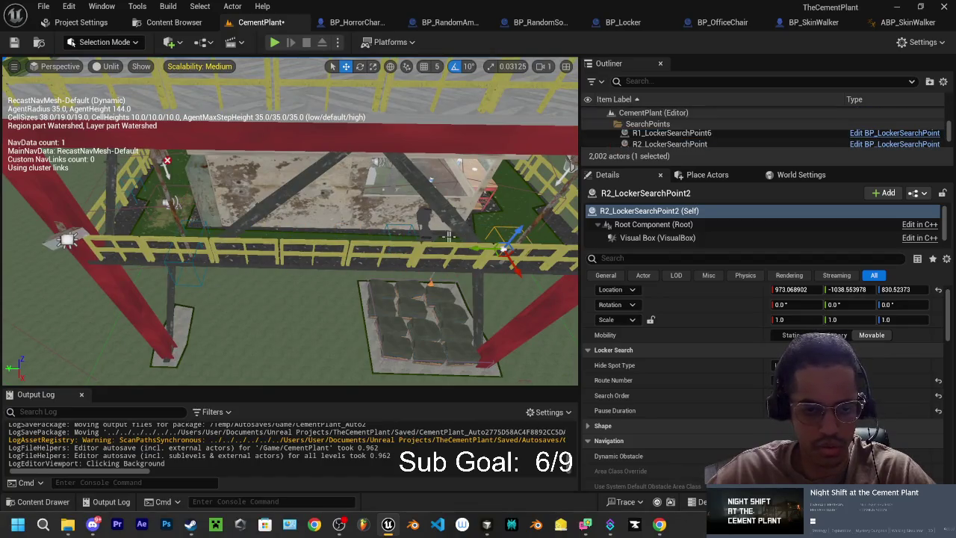
drag(265, 215, 289, 224)
mouse_move(263, 287)
mouse_down()
mouse_move(321, 366)
mouse_move(404, 295)
mouse_move(440, 287)
mouse_up()
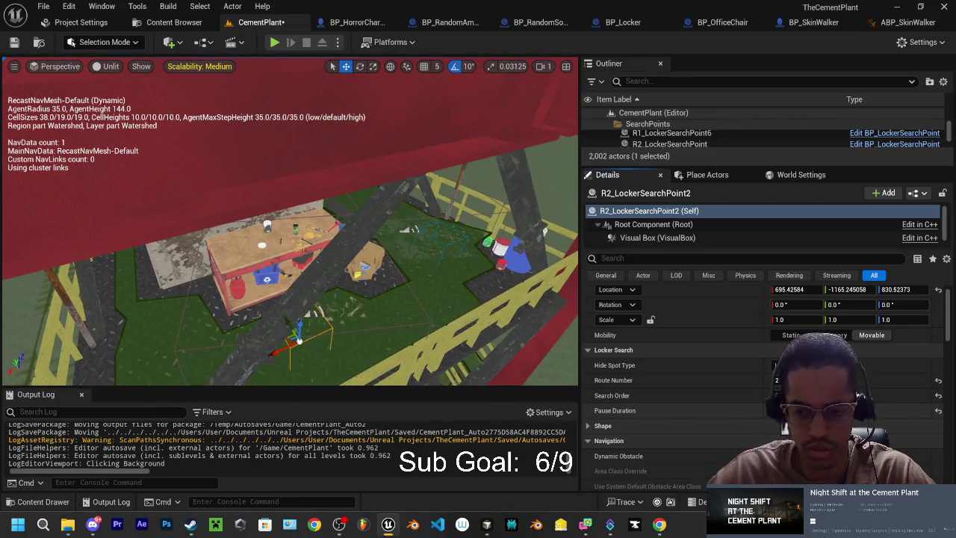
click(779, 410)
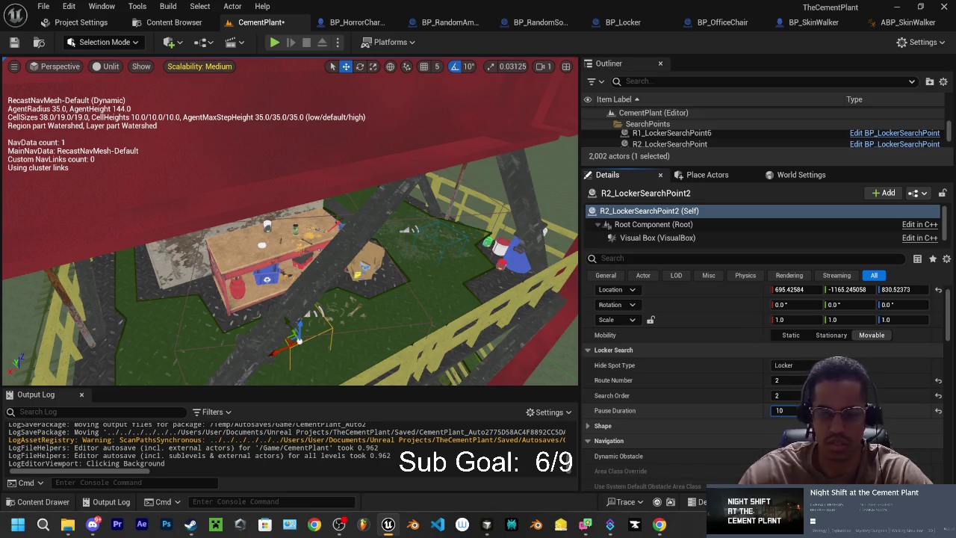
Give R2_LockerSearchPoint2 a 10.0 pause, then duplicate it as R2_LockerSearchPoint3 at X 273.98.
key(Return)
drag(376, 359, 321, 336)
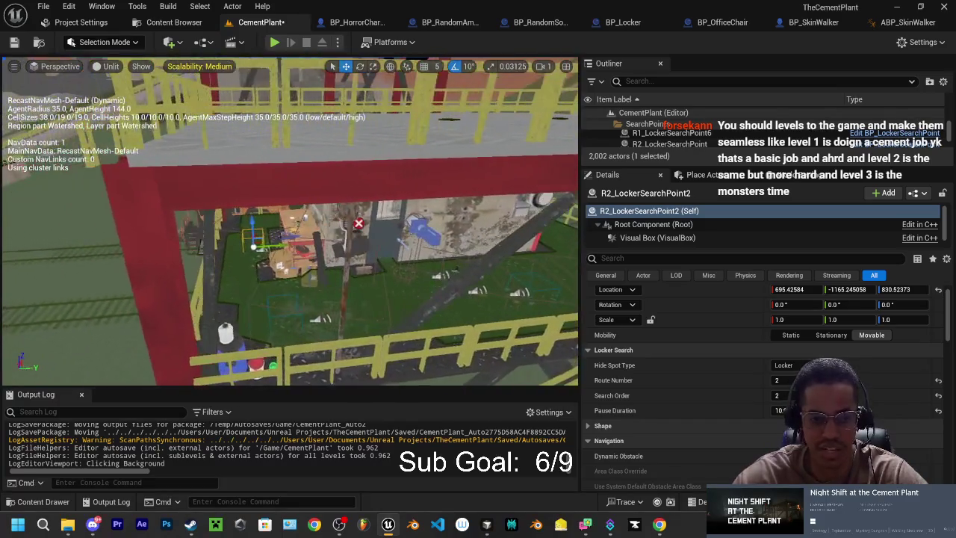
alt+drag(258, 240, 440, 228)
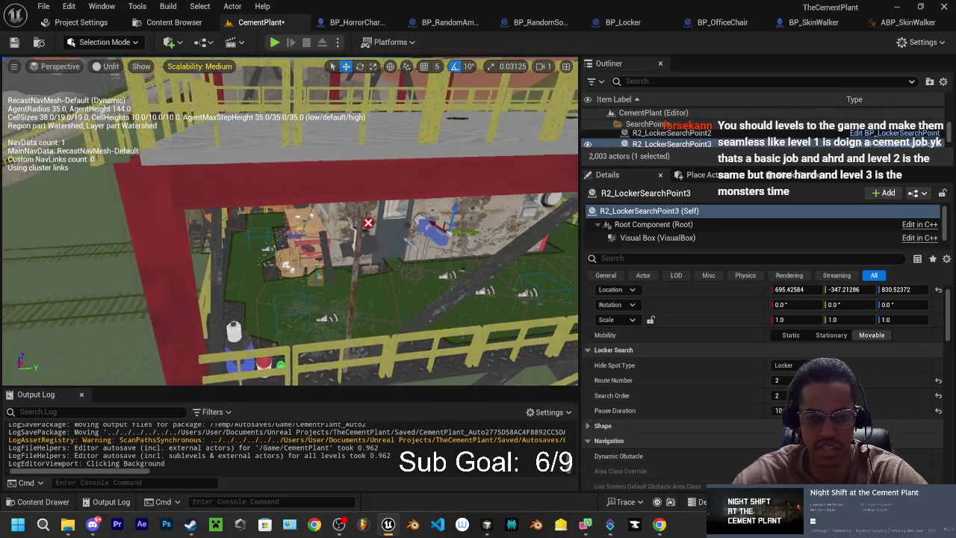
key(f)
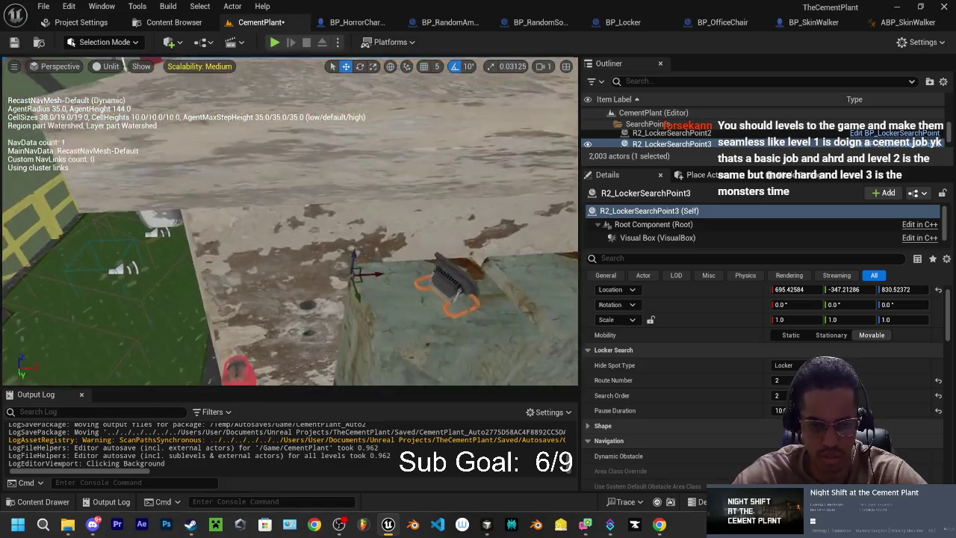
mouse_move(429, 275)
mouse_down()
mouse_move(206, 282)
mouse_move(274, 316)
mouse_move(422, 366)
mouse_move(388, 321)
mouse_move(334, 187)
mouse_move(295, 280)
mouse_move(330, 233)
mouse_move(358, 253)
mouse_move(296, 343)
mouse_move(360, 268)
mouse_up()
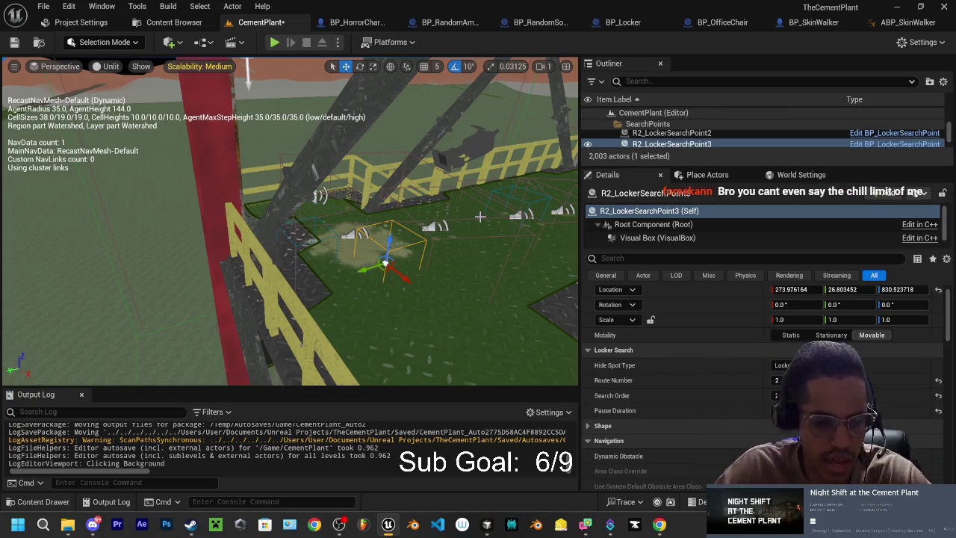
Set R2_LockerSearchPoint3 to Search Order 3, 0.01 pause, and move it to Y -470.66.
mouse_move(451, 257)
mouse_down()
mouse_move(436, 216)
mouse_move(351, 224)
mouse_move(363, 239)
mouse_move(388, 228)
mouse_up()
key(f)
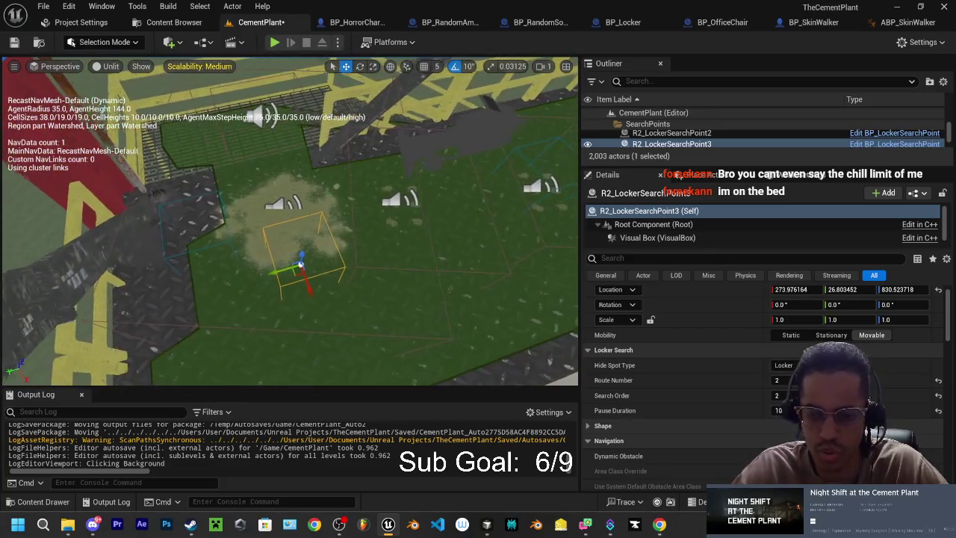
drag(435, 291, 523, 323)
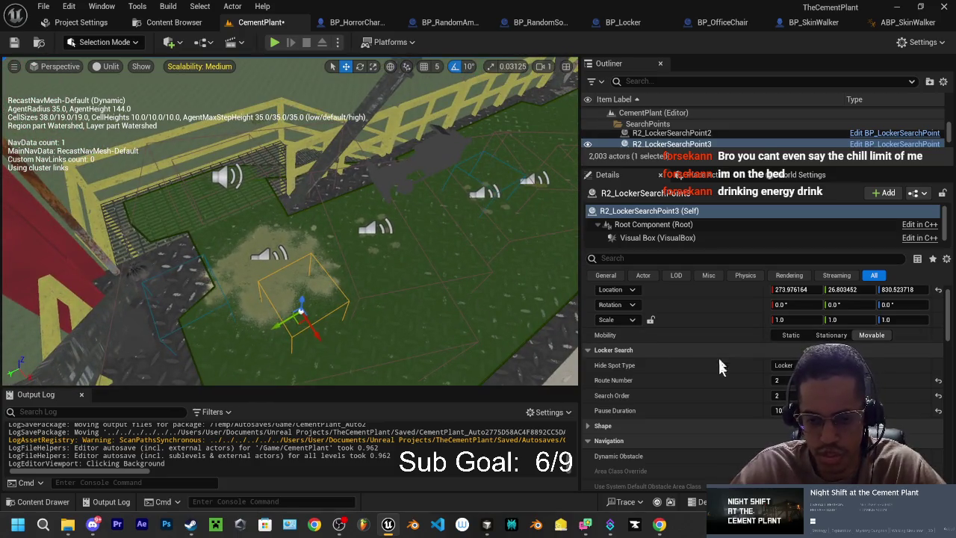
click(779, 396)
text(3)
mouse_move(298, 262)
mouse_down()
mouse_move(164, 224)
mouse_move(90, 265)
mouse_move(118, 84)
mouse_up()
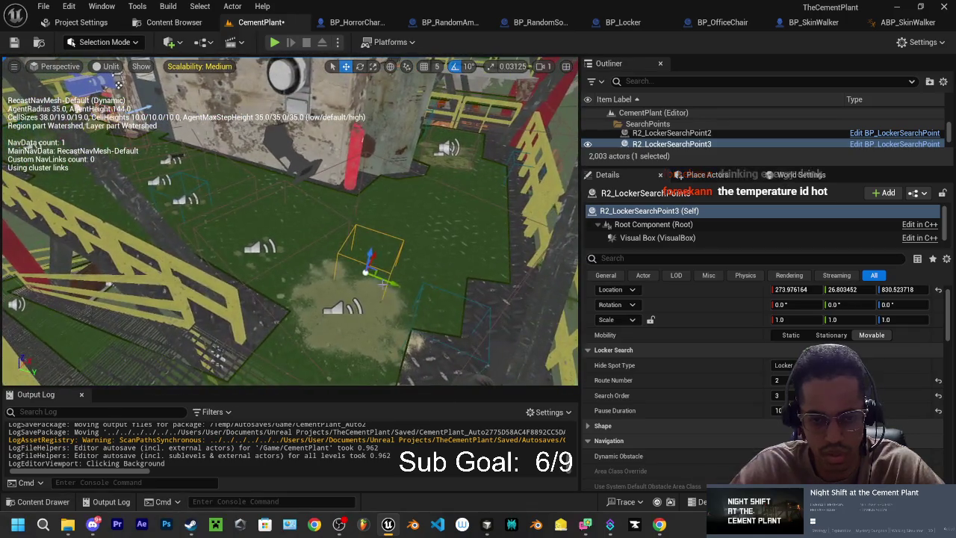
drag(389, 283, 162, 190)
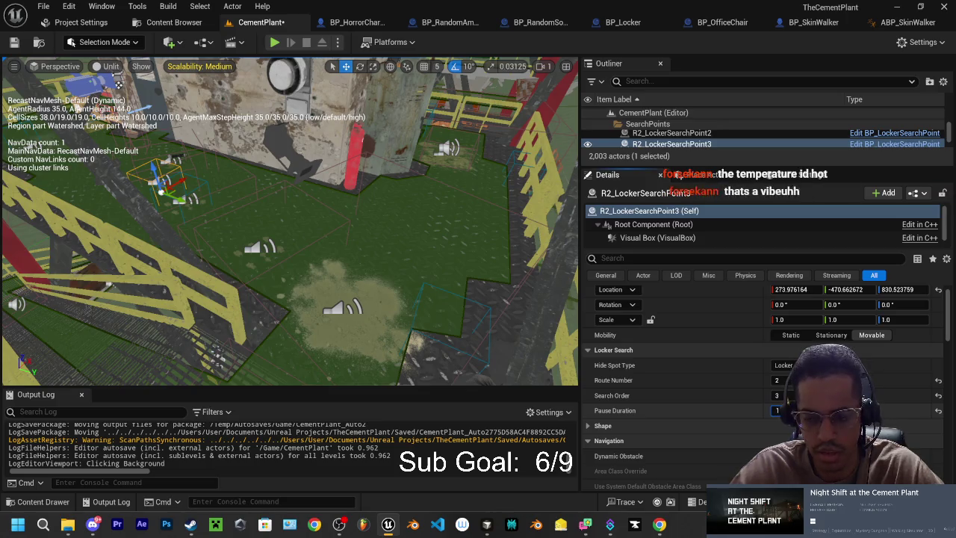
text(1)
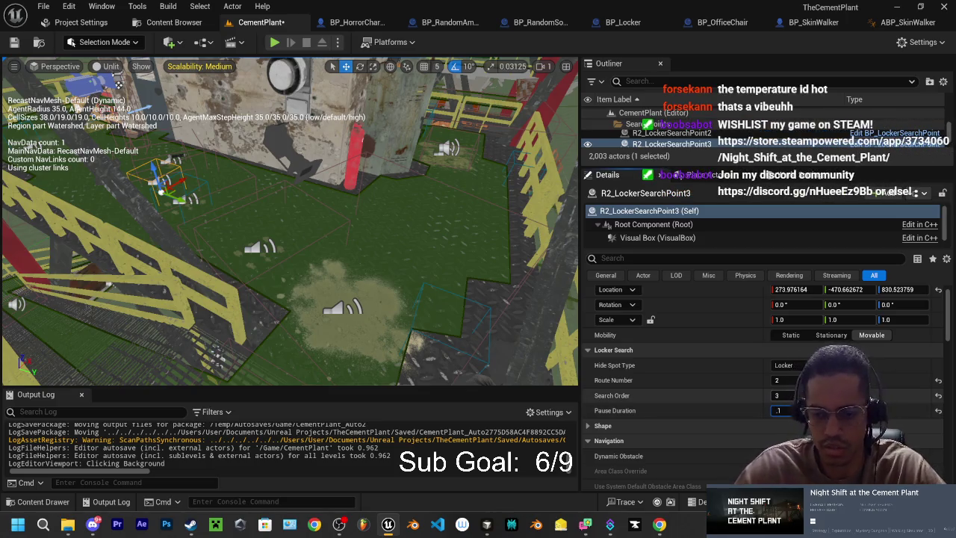
key(Return)
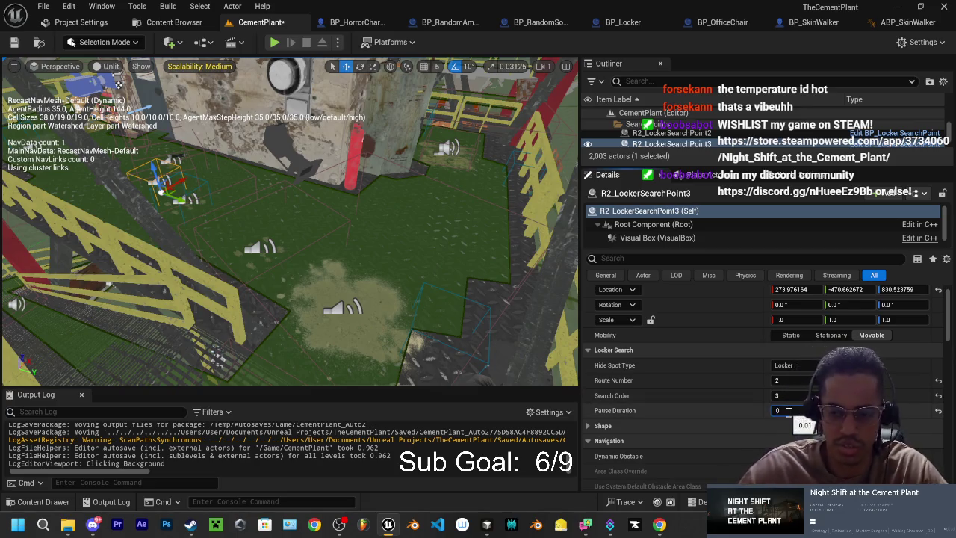
Duplicate it as R2_LockerSearchPoint4 near the concrete block at X 633.23, Y 170.25.
drag(298, 224, 262, 201)
drag(157, 109, 188, 149)
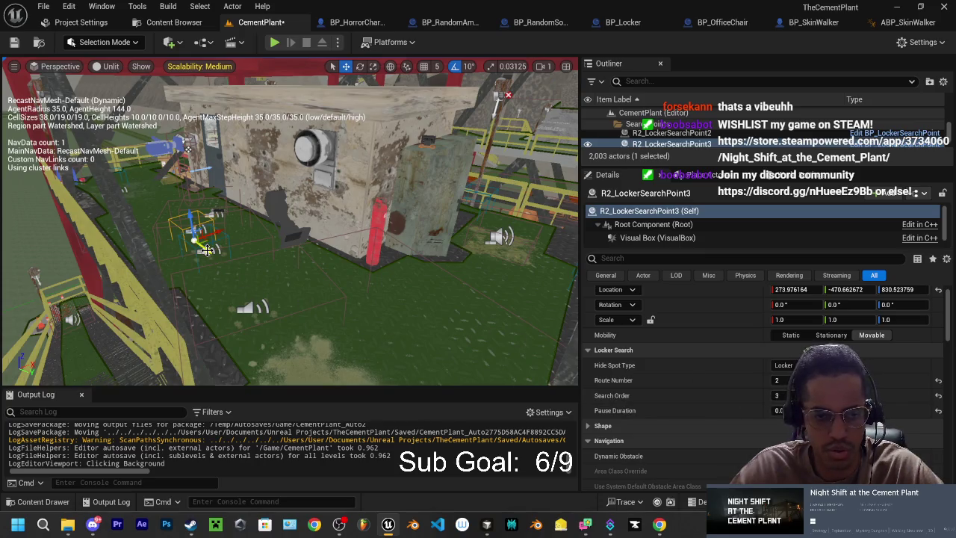
drag(206, 250, 161, 82)
drag(135, 252, 362, 342)
mouse_move(163, 301)
mouse_down()
mouse_move(299, 308)
mouse_move(286, 300)
mouse_up()
mouse_move(195, 299)
mouse_down()
mouse_move(318, 313)
mouse_move(321, 345)
mouse_move(312, 326)
mouse_up()
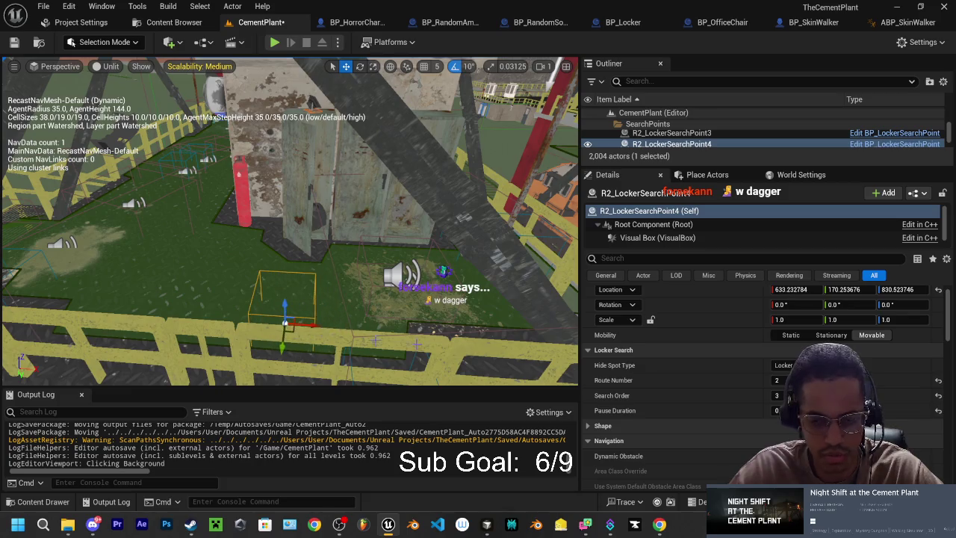
Alt-drag R2_LockerSearchPoint4 along X to create R2_LockerSearchPoint5 at X 748.58.
click(777, 395)
text(1)
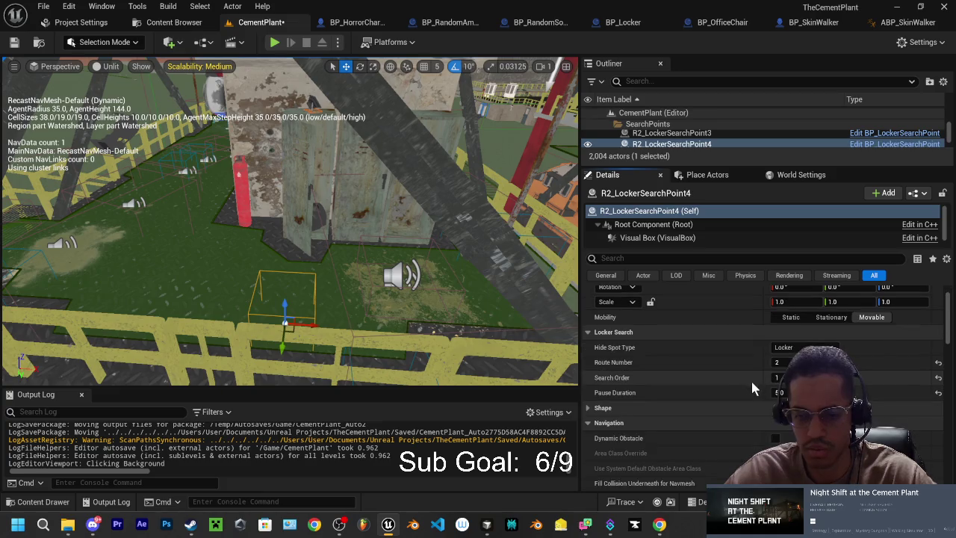
mouse_move(487, 525)
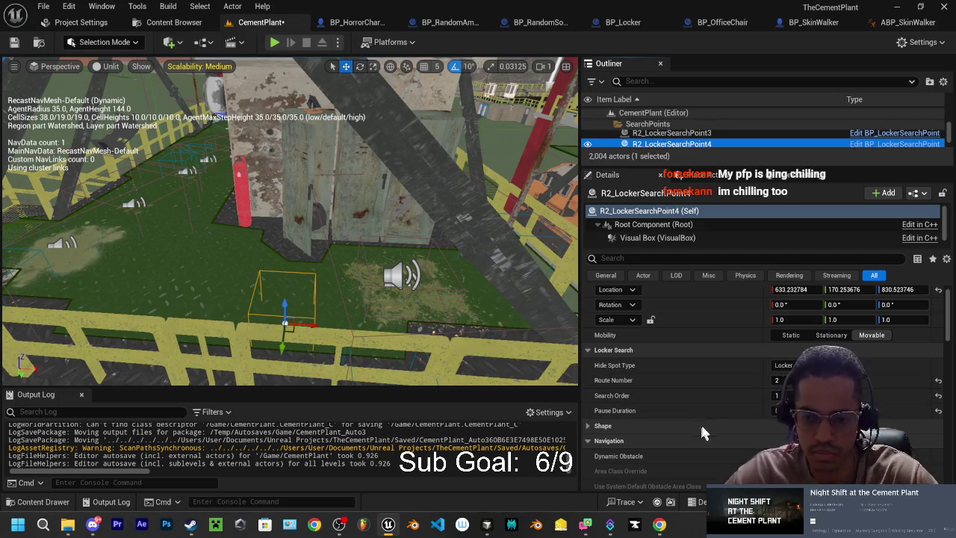
drag(336, 224, 455, 211)
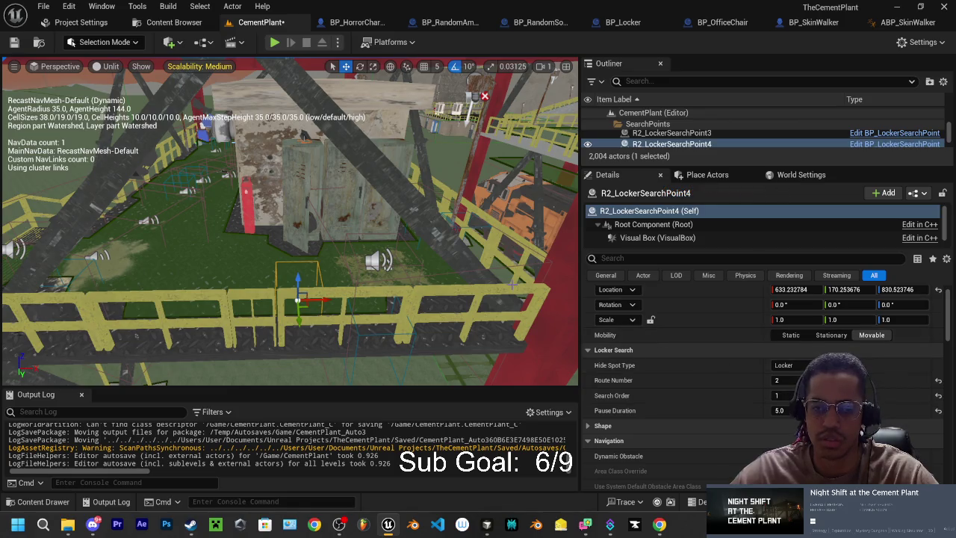
mouse_move(291, 224)
mouse_down()
mouse_move(276, 236)
mouse_move(307, 215)
mouse_up()
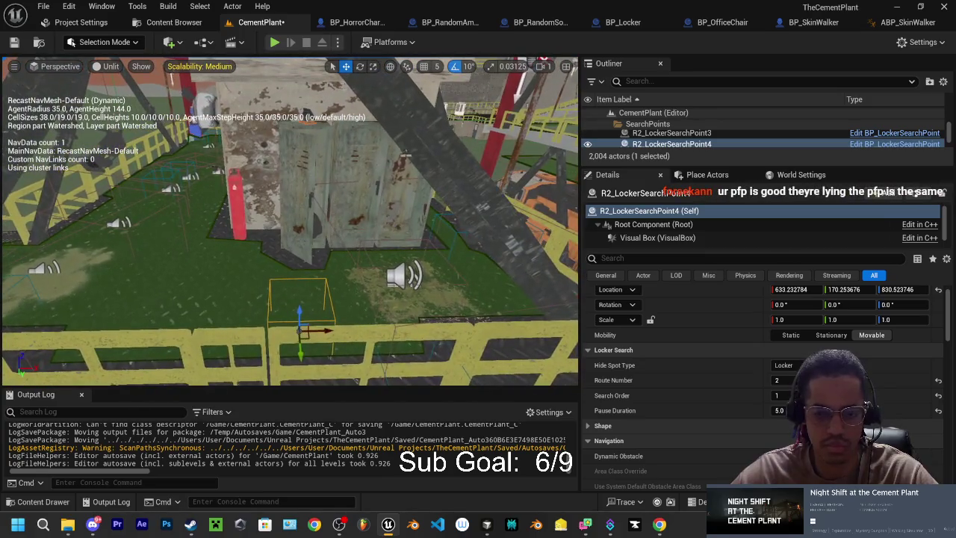
drag(328, 331, 412, 331)
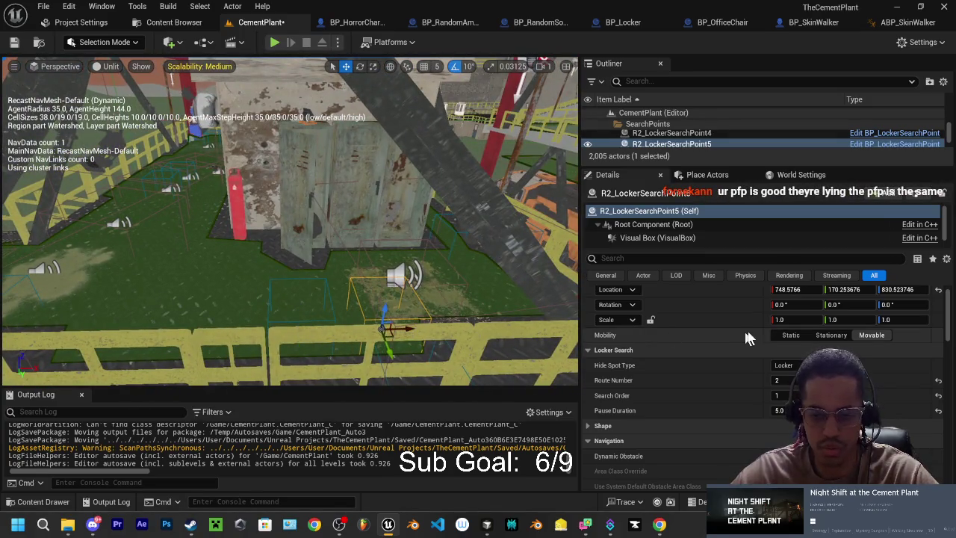
Change R2_LockerSearchPoint5's Locker Search Route Number from 2 to 3.
click(778, 381)
text(3)
key(Tab)
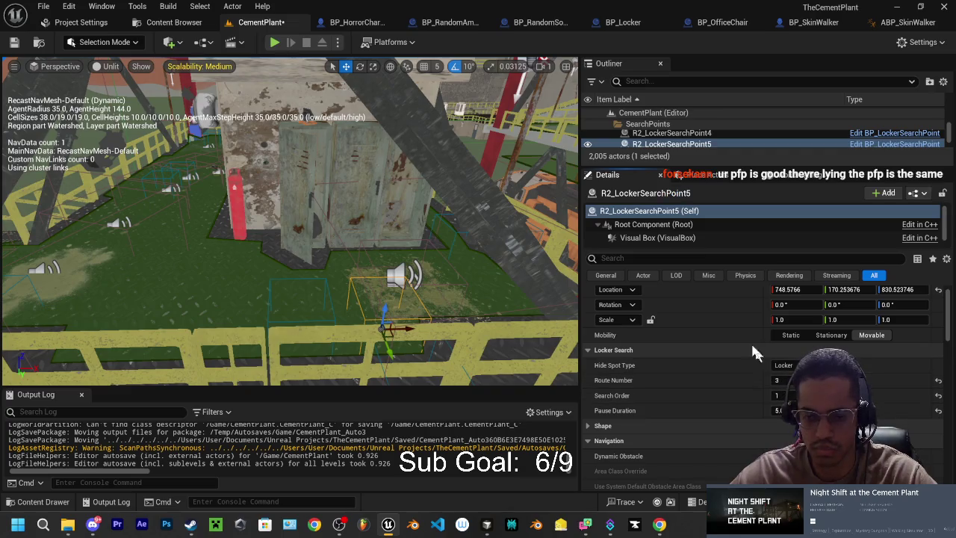
mouse_move(445, 299)
mouse_down()
mouse_move(418, 348)
mouse_move(418, 306)
mouse_up()
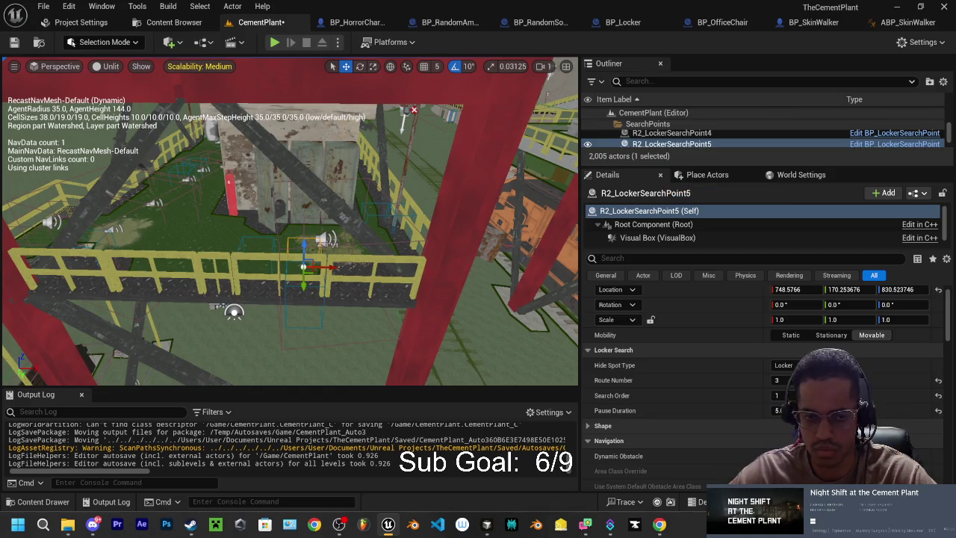
scroll(290, 221, up, 5)
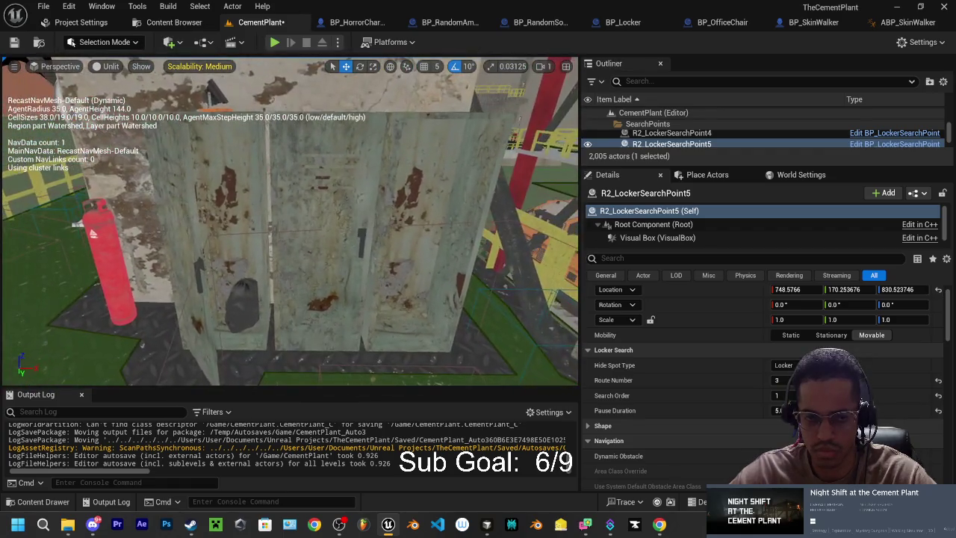
Select SM_Locker_LockerDoor3, trial-move it along X and swing it to about 100° yaw.
click(192, 234)
scroll(192, 234, up, 2)
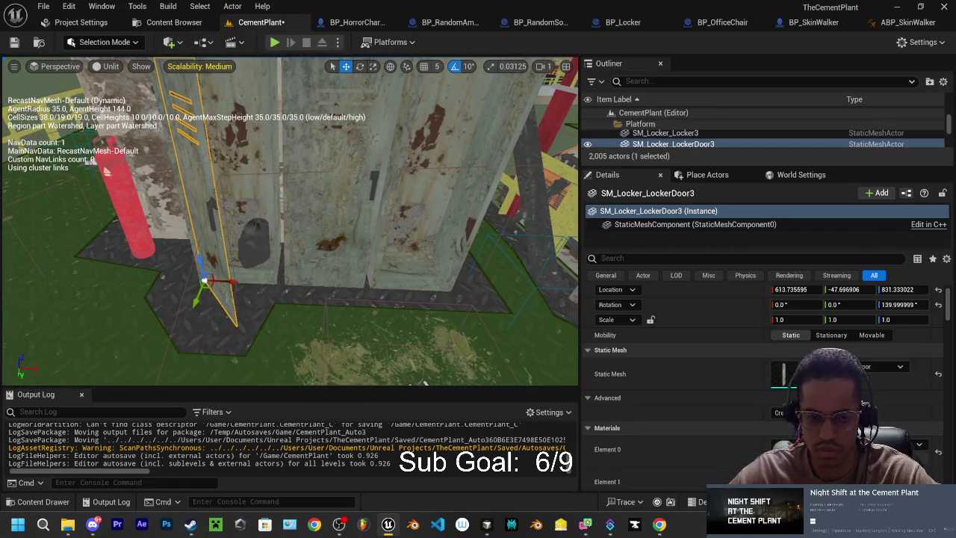
mouse_move(233, 280)
mouse_down()
mouse_move(415, 284)
mouse_move(430, 267)
mouse_move(421, 274)
mouse_up()
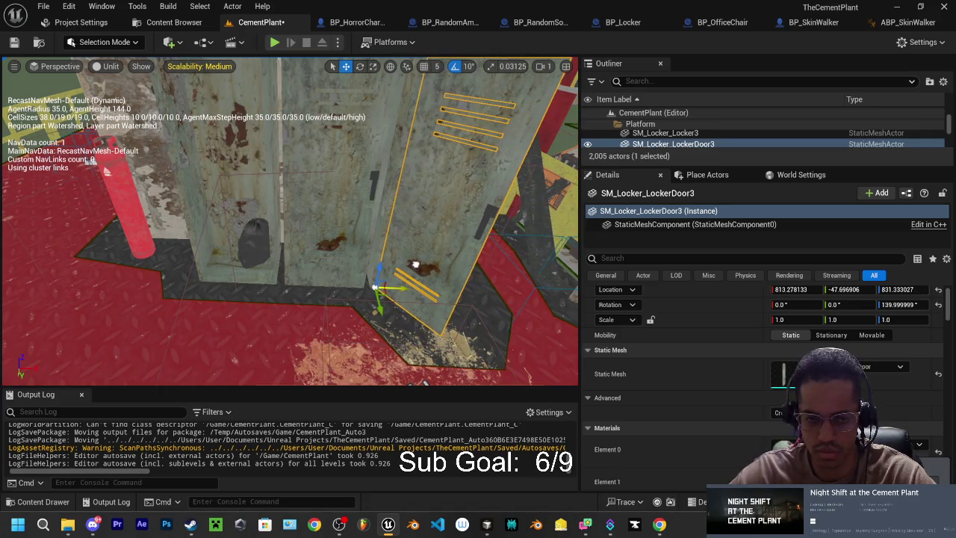
scroll(420, 273, up, 2)
key(e)
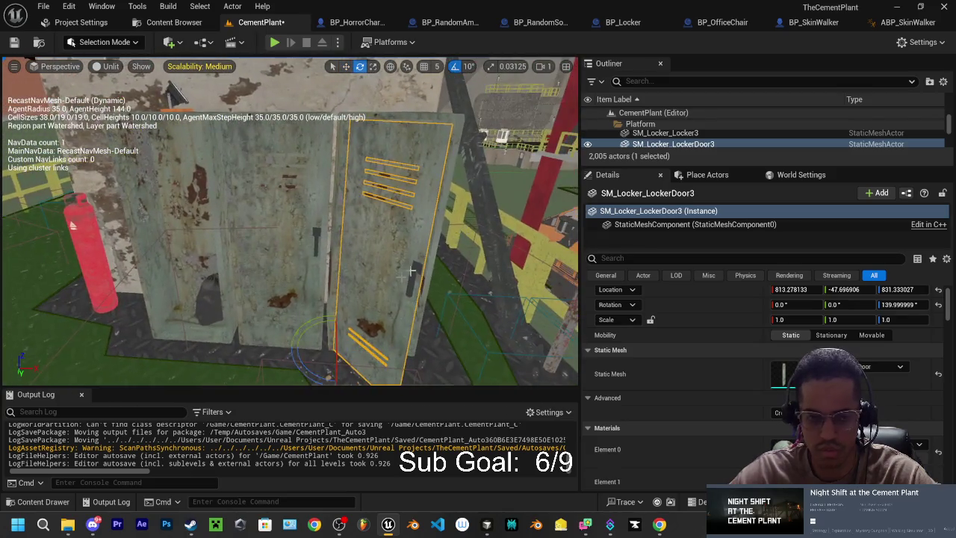
drag(303, 361, 335, 330)
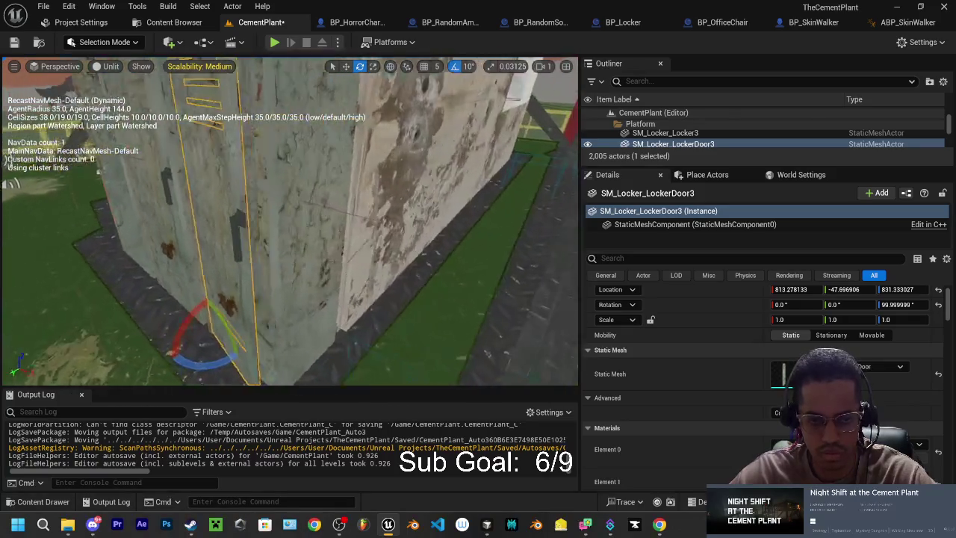
key(w)
drag(161, 315, 153, 320)
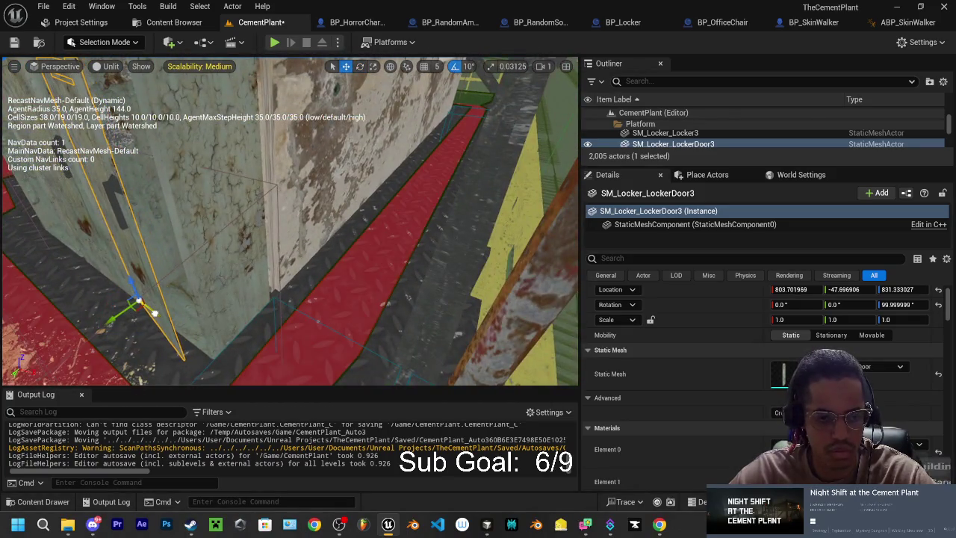
drag(304, 307, 323, 307)
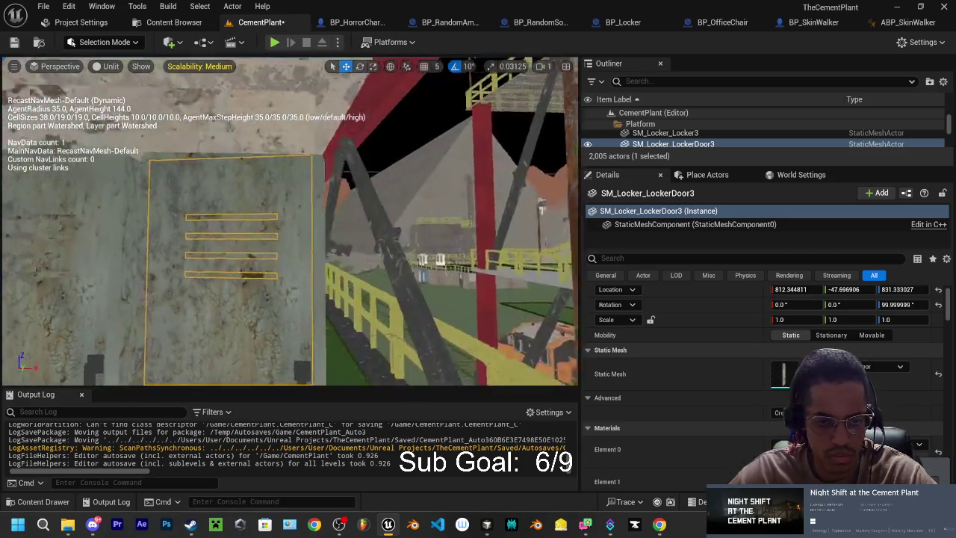
scroll(290, 221, down, 2)
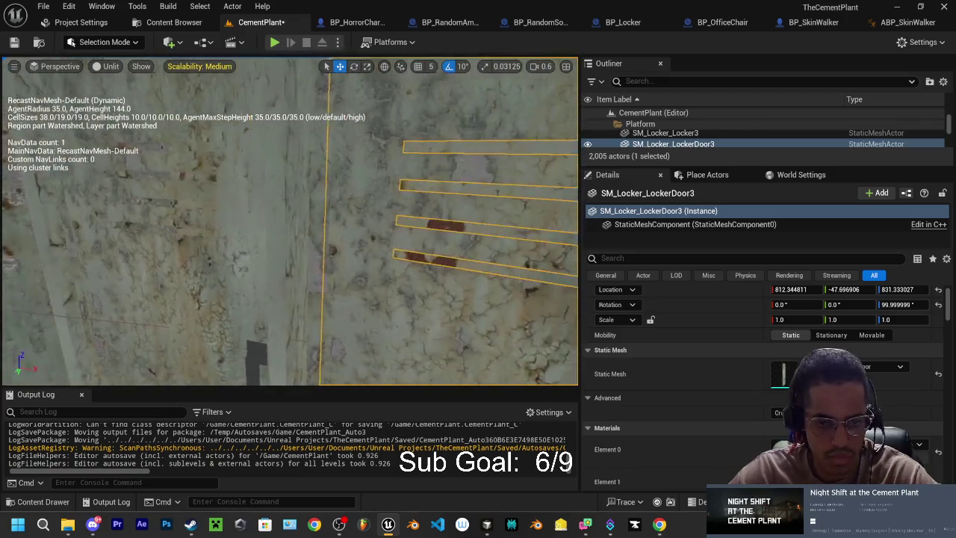
mouse_move(11, 128)
mouse_down()
mouse_move(23, 149)
mouse_move(15, 172)
mouse_move(30, 142)
mouse_move(10, 129)
mouse_move(26, 202)
mouse_move(90, 179)
mouse_move(116, 194)
mouse_up()
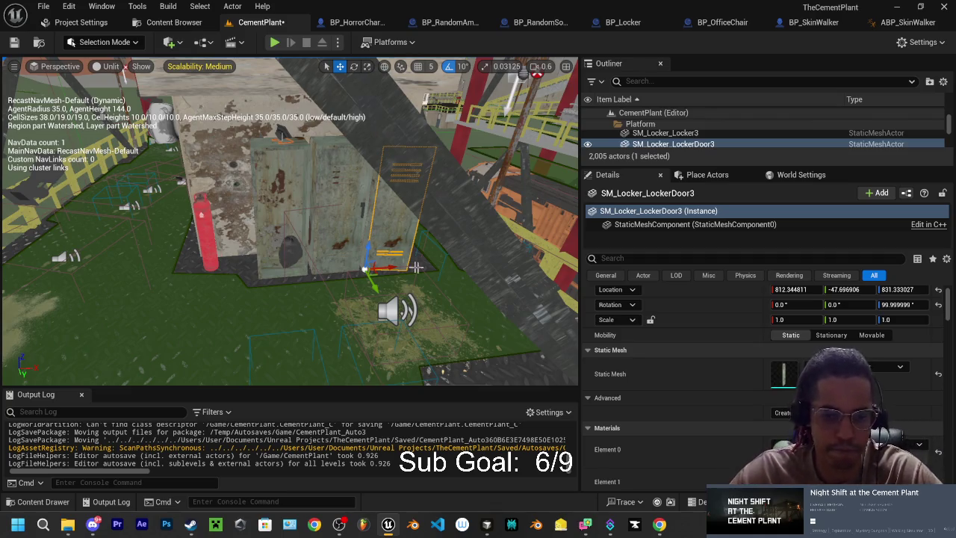
Undo the door's moves to its original spot, turn it to about 130° yaw, then switch to ABP_SkinWalker.
scroll(416, 266, up, 5)
key(ctrl+z)
key(ctrl+z)
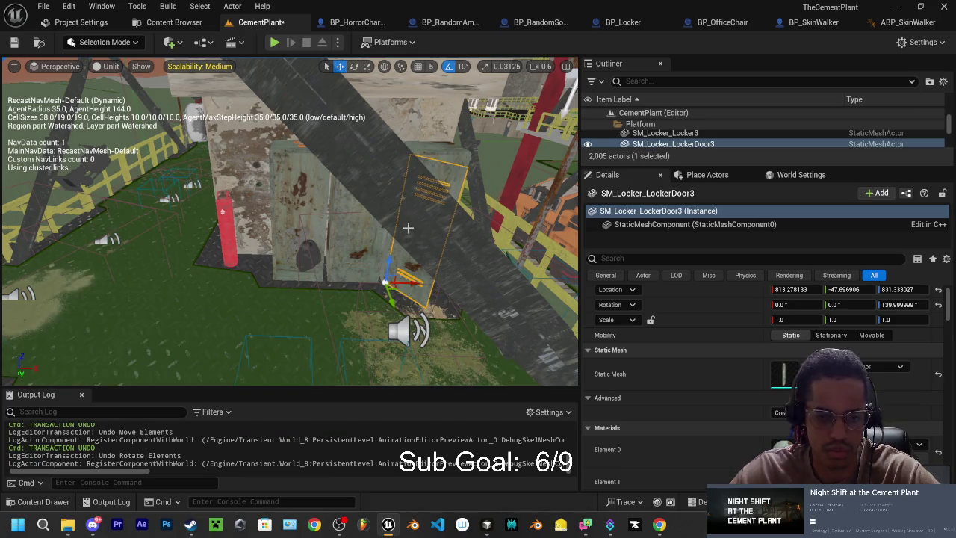
key(ctrl+z)
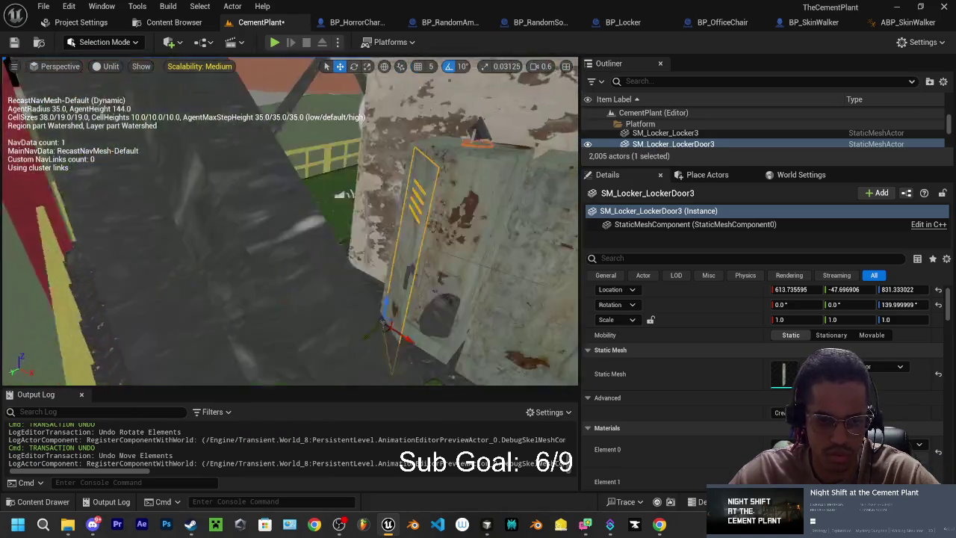
key(f)
key(e)
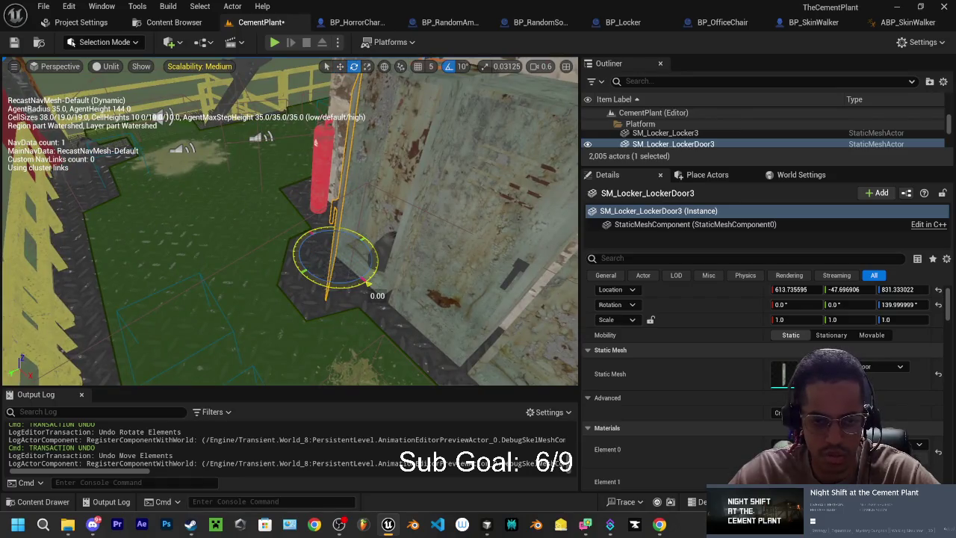
drag(366, 282, 349, 290)
drag(290, 224, 290, 273)
drag(460, 216, 454, 216)
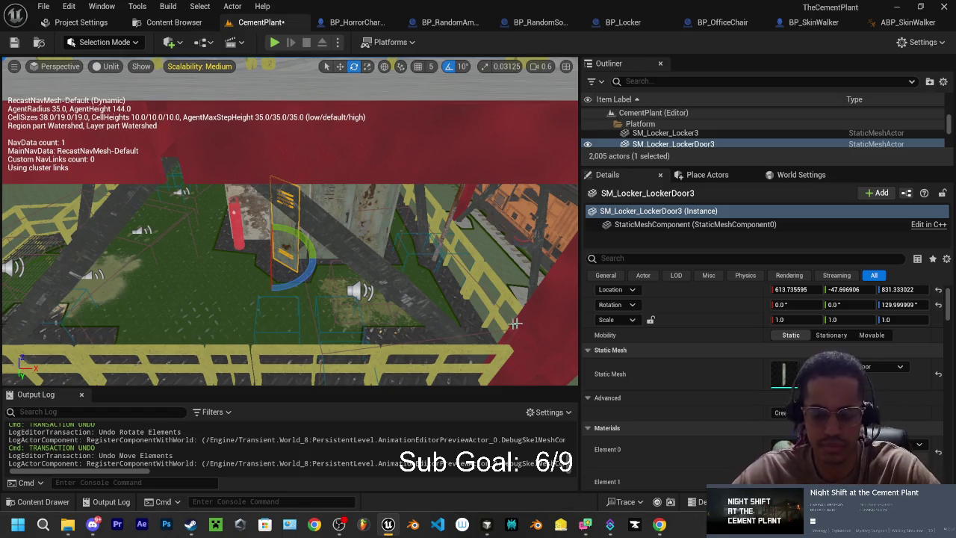
click(903, 22)
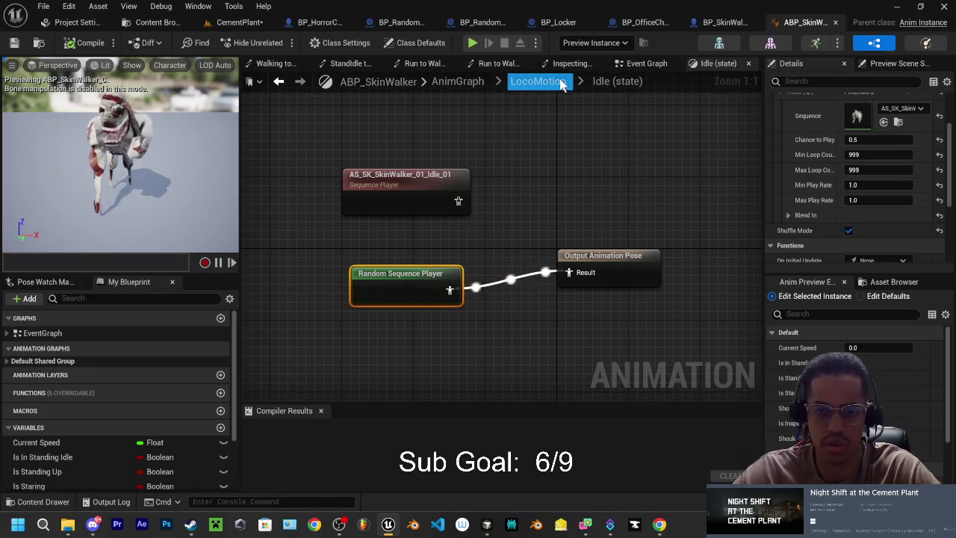
In the Banging state, add a Random Sequence Player wired into the Output Animation Pose.
click(536, 81)
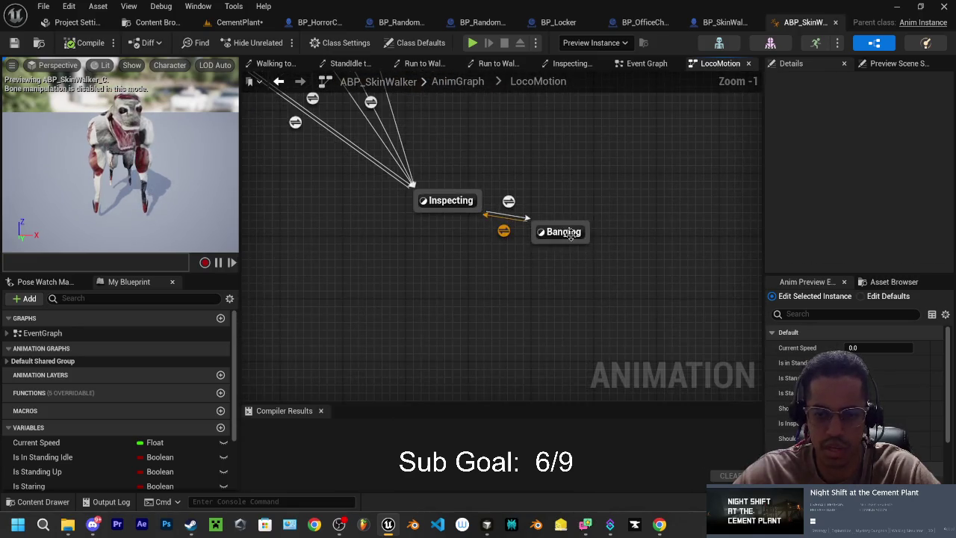
double_click(560, 228)
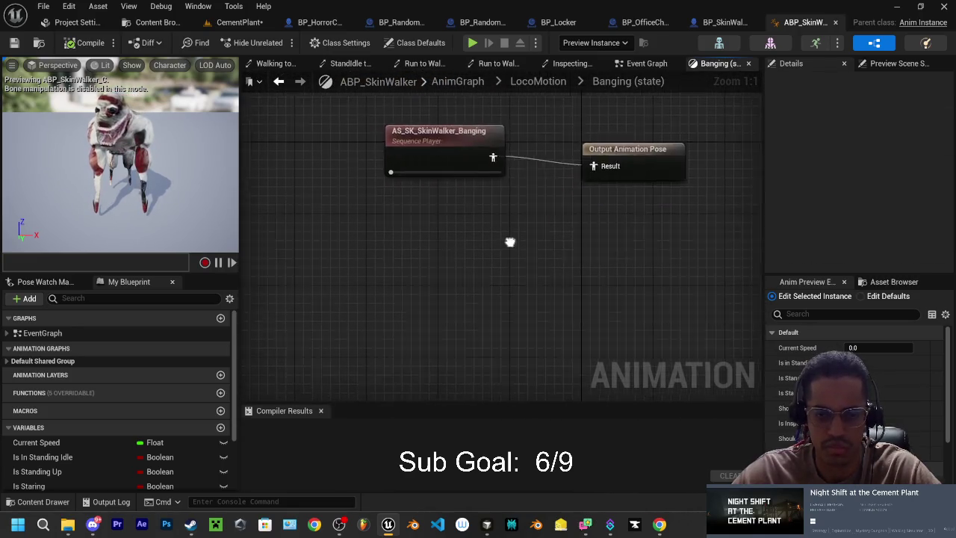
drag(423, 249, 390, 186)
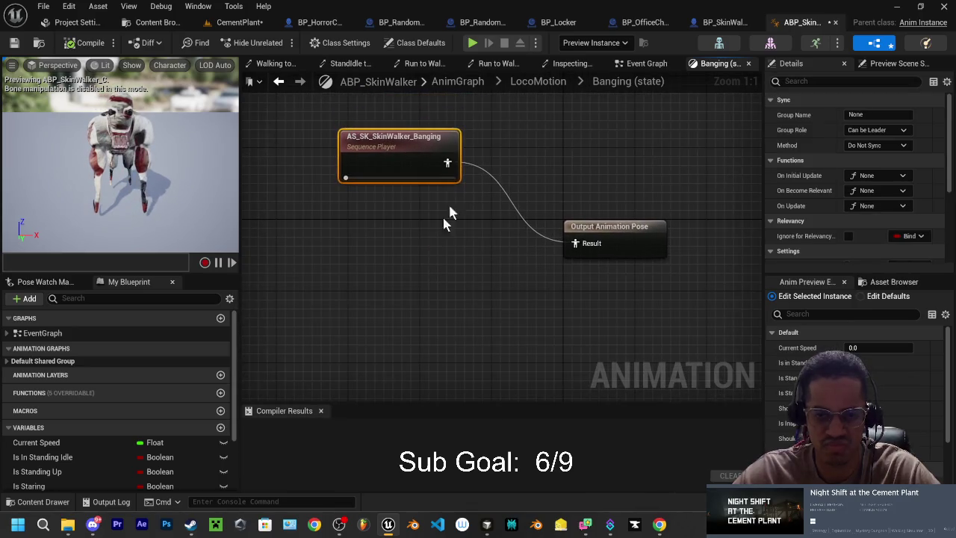
right_click(391, 282)
text(random)
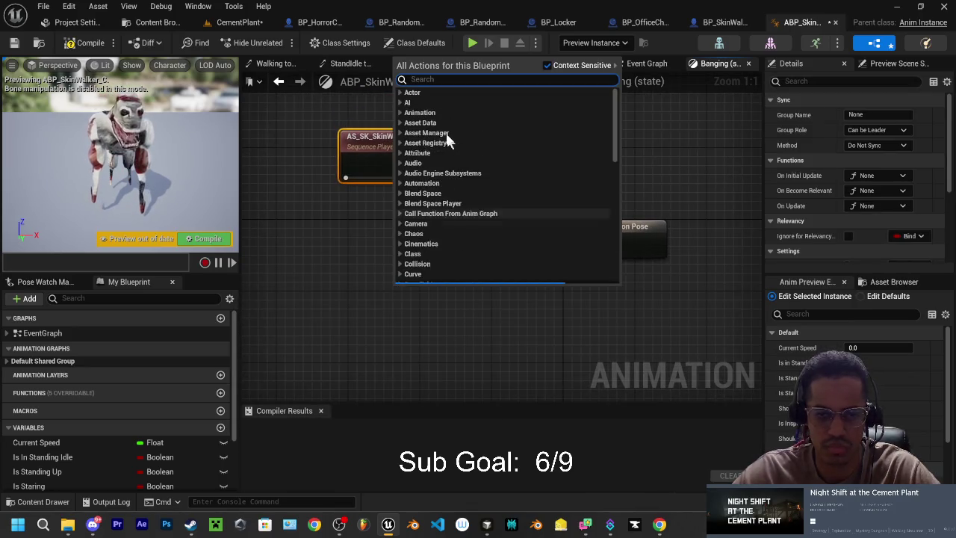
text( s)
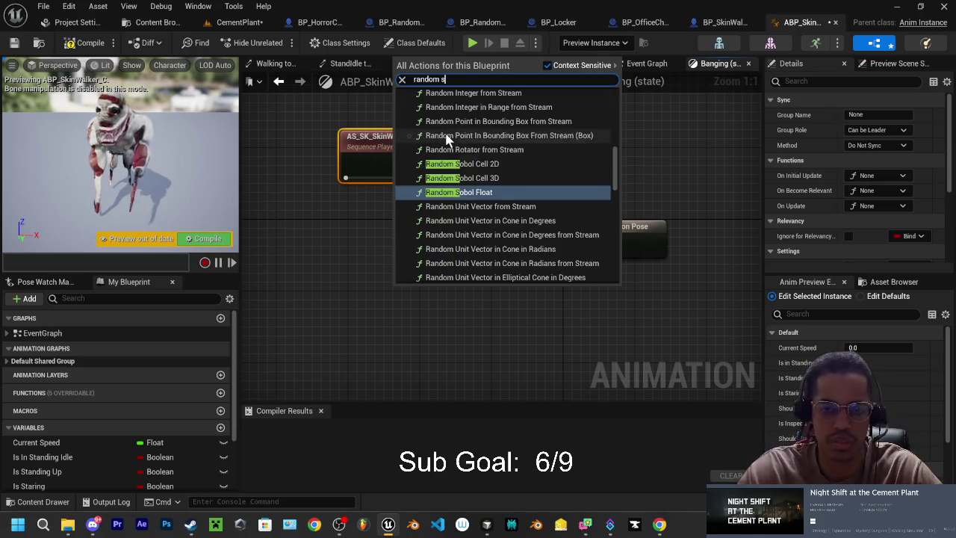
text(eq)
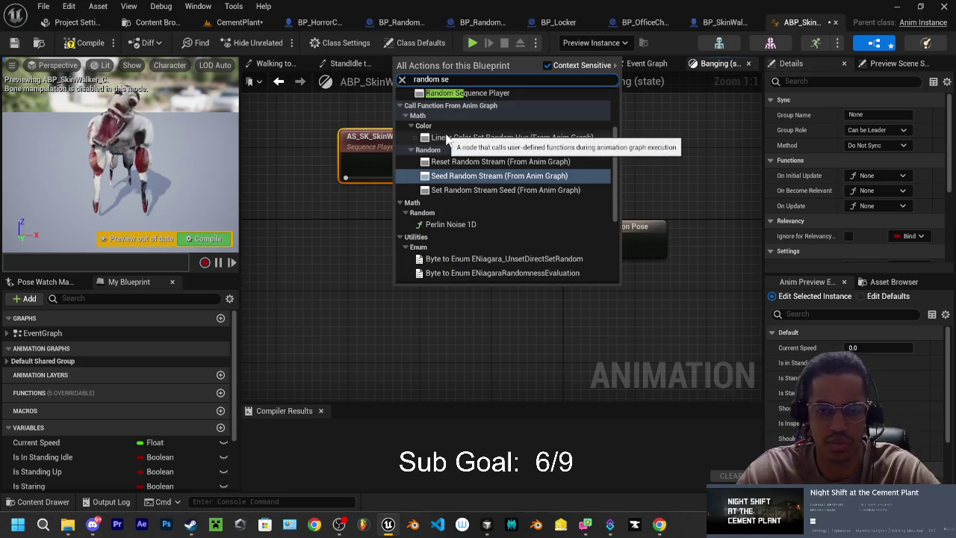
click(468, 118)
mouse_move(452, 280)
mouse_down()
mouse_move(407, 244)
mouse_move(484, 268)
mouse_move(575, 246)
mouse_up()
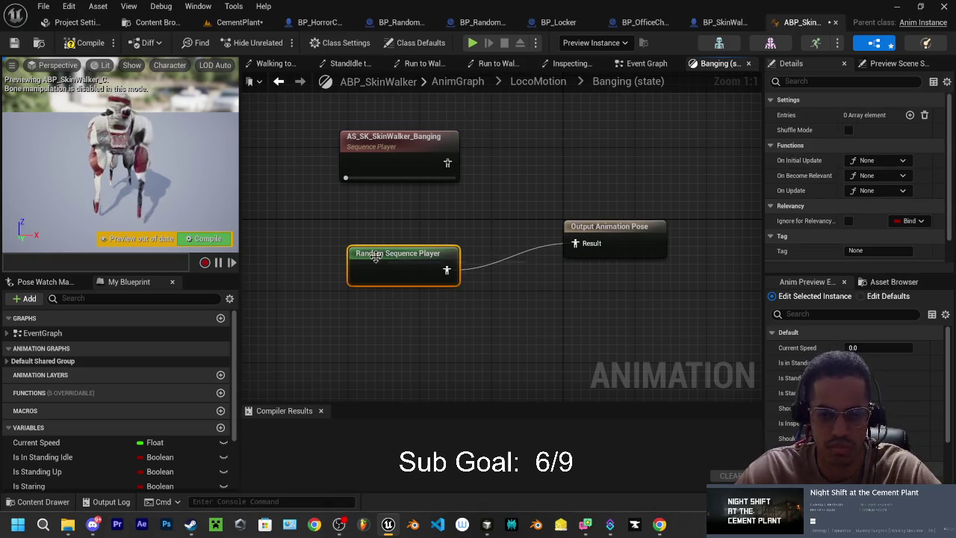
Add a first sequence entry using AS_SK_SkinWalker_Banging.
click(910, 115)
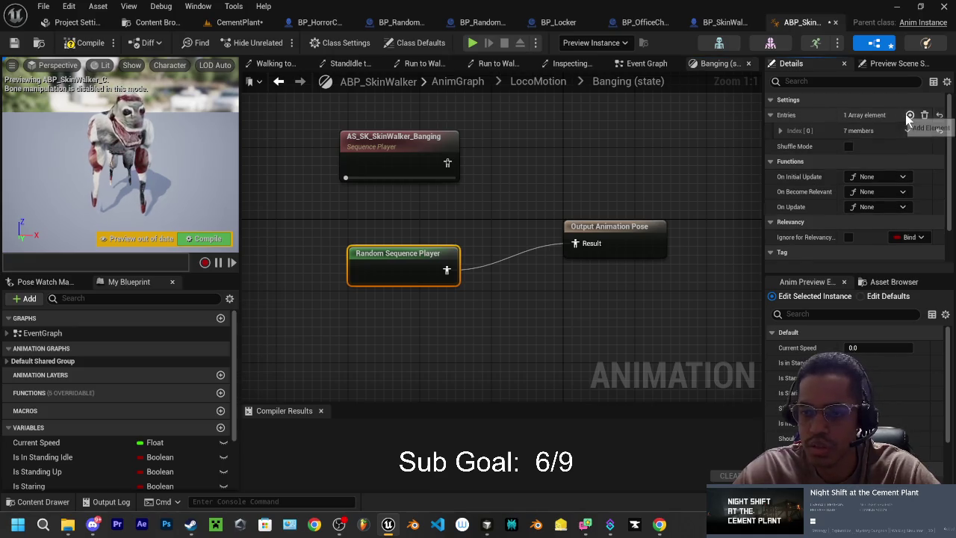
click(794, 132)
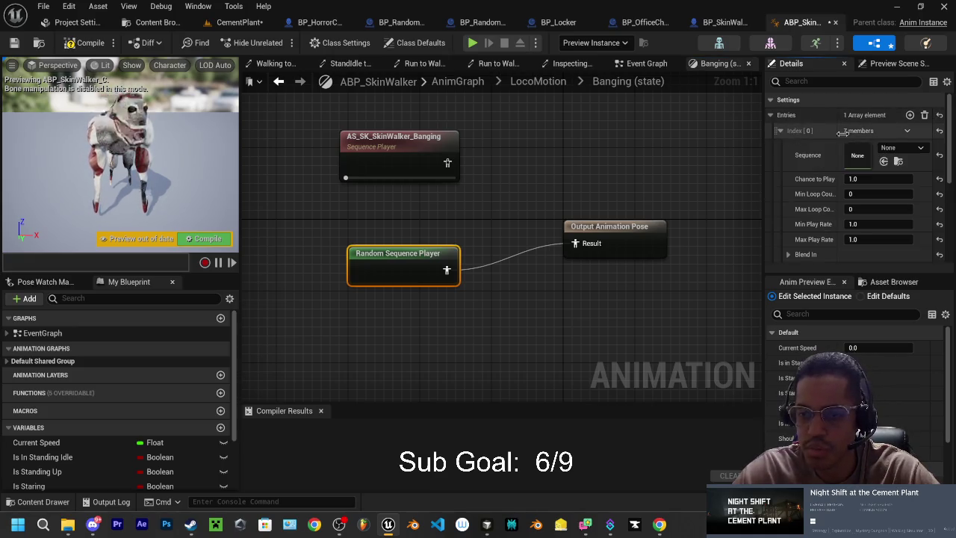
click(899, 152)
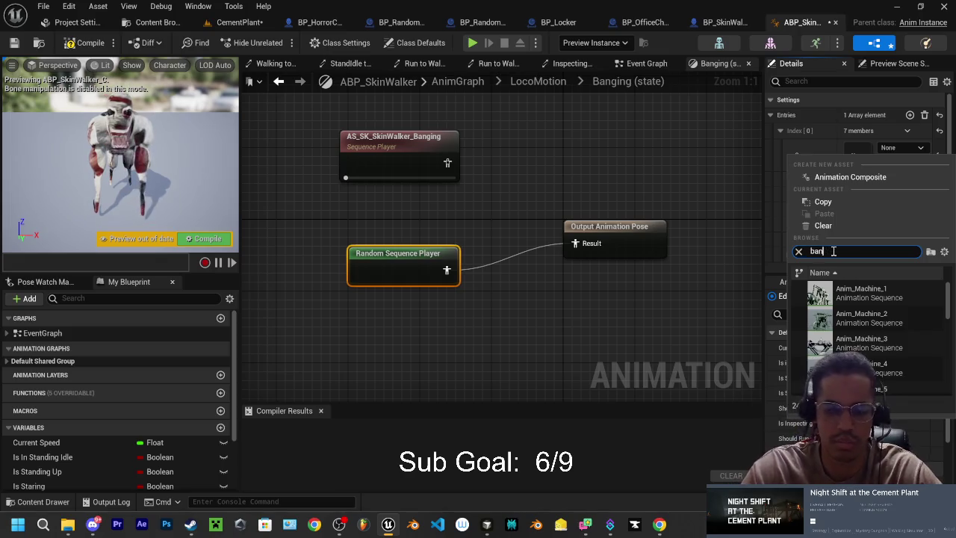
text(gin)
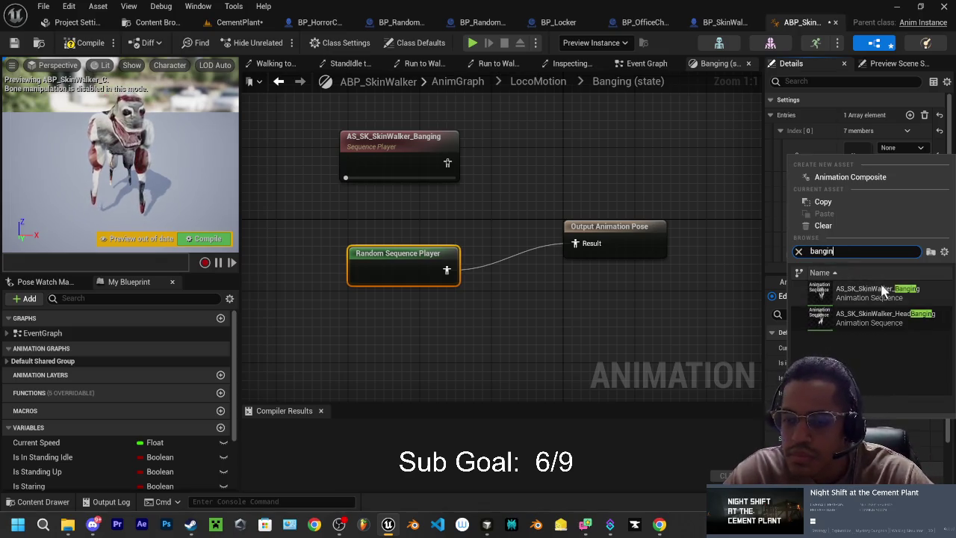
click(866, 292)
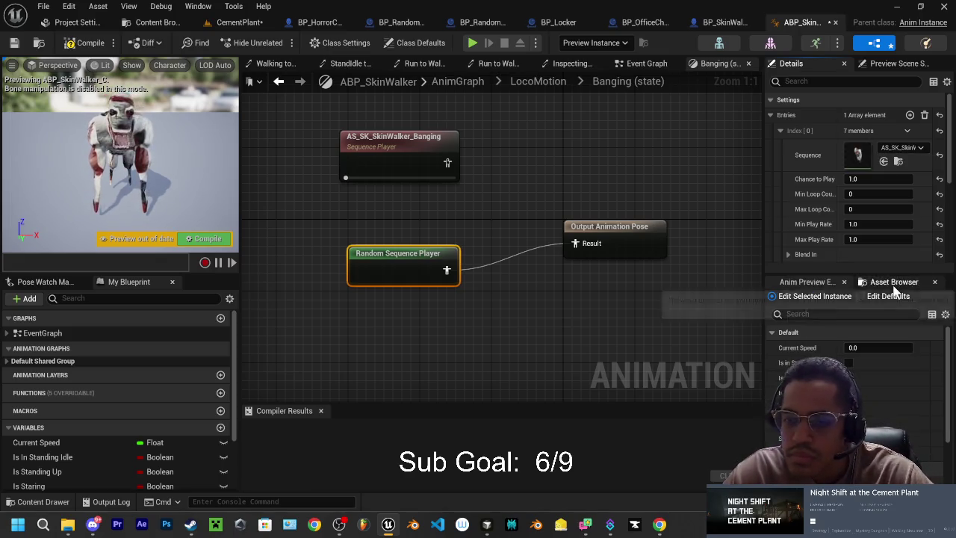
click(771, 115)
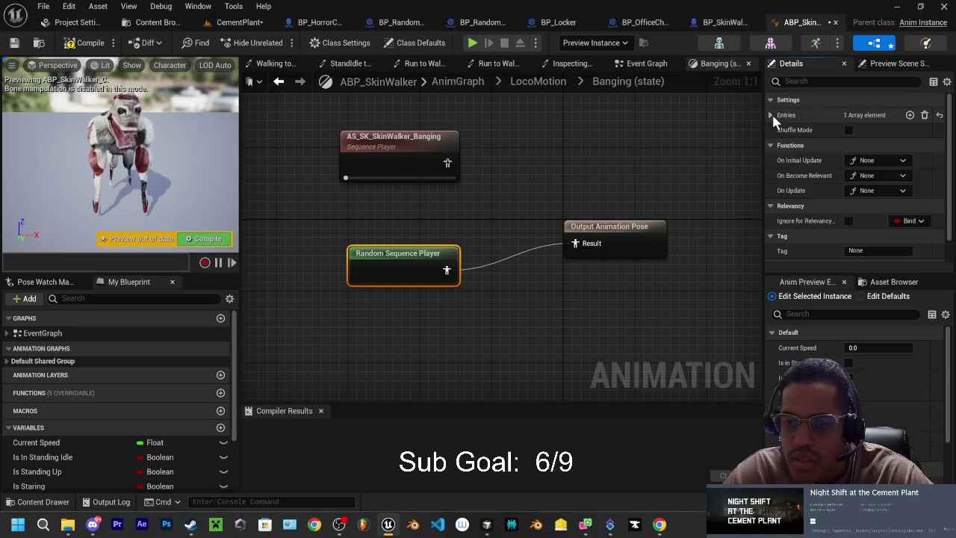
Add a second sequence entry using the SkinWalker banging animation.
click(909, 115)
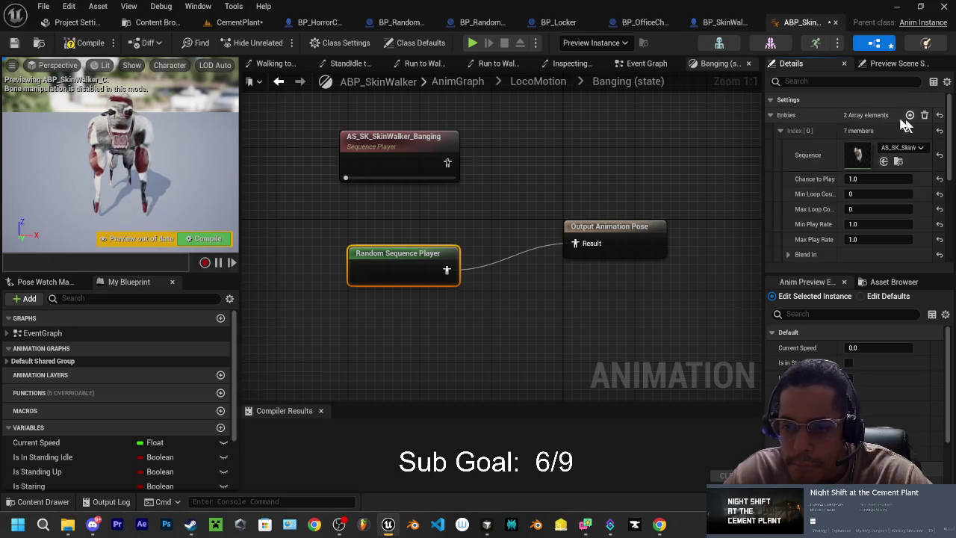
click(779, 131)
click(780, 146)
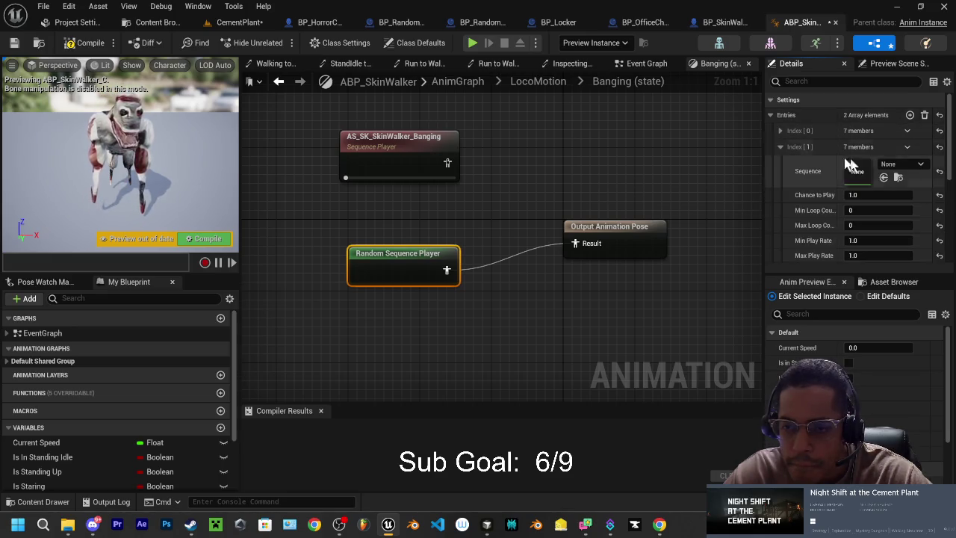
click(903, 164)
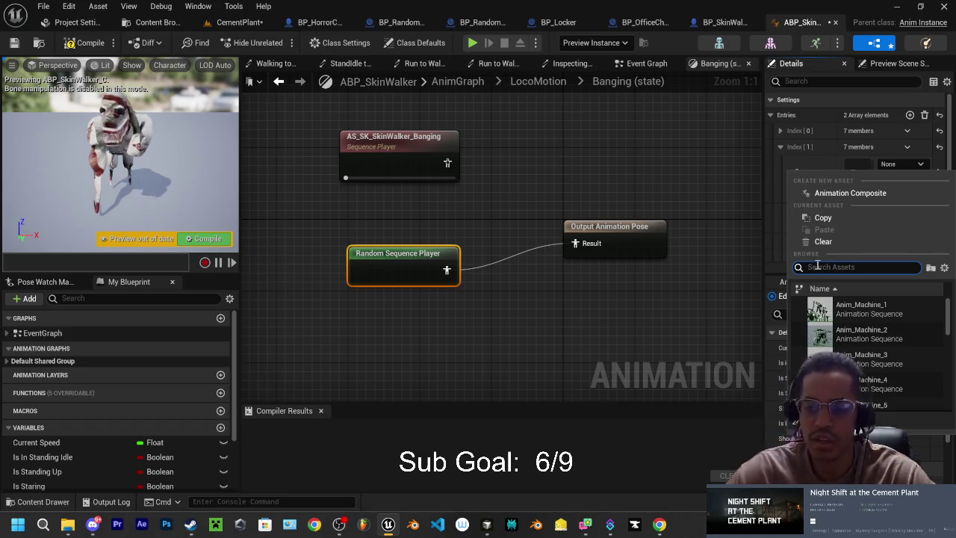
text(bangin)
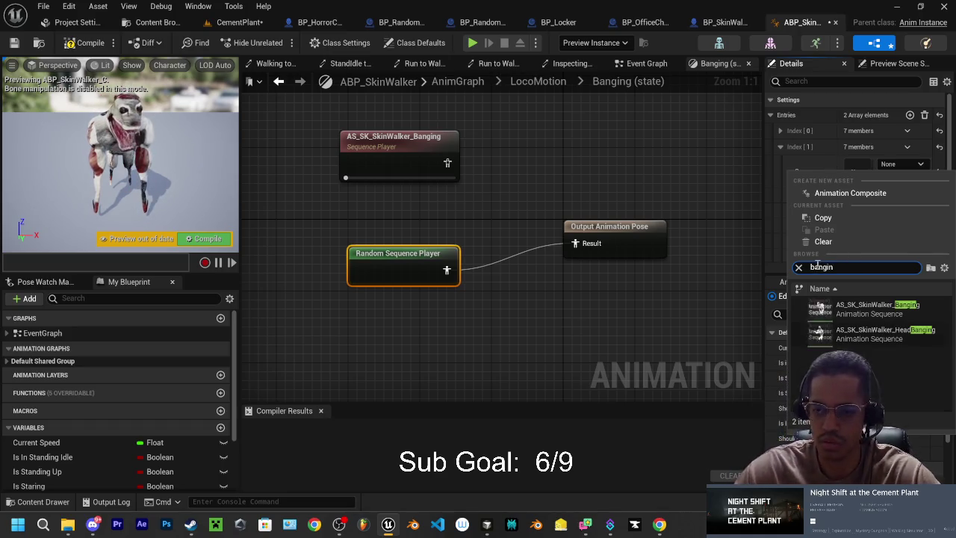
click(883, 336)
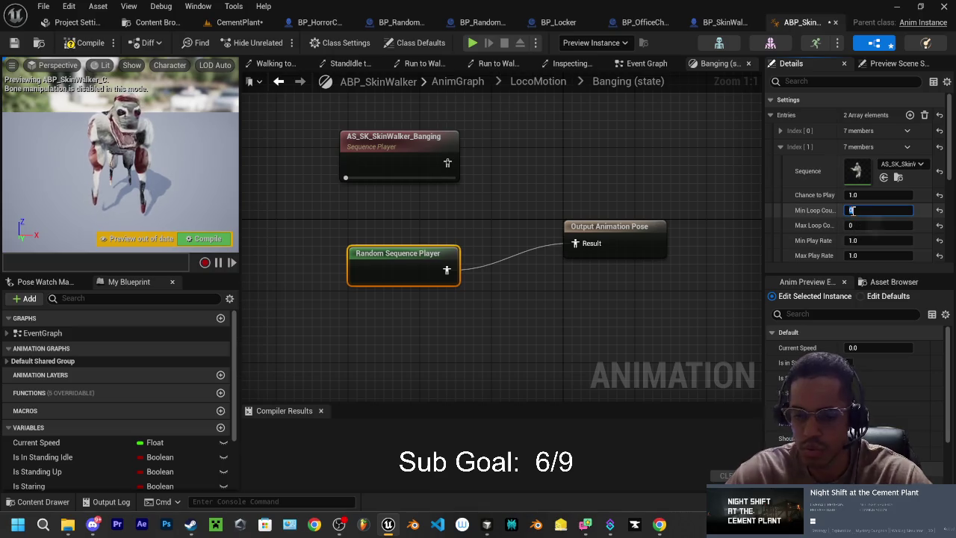
Set Min and Max Loop Count to 999 on both banging entries.
click(856, 224)
text(999)
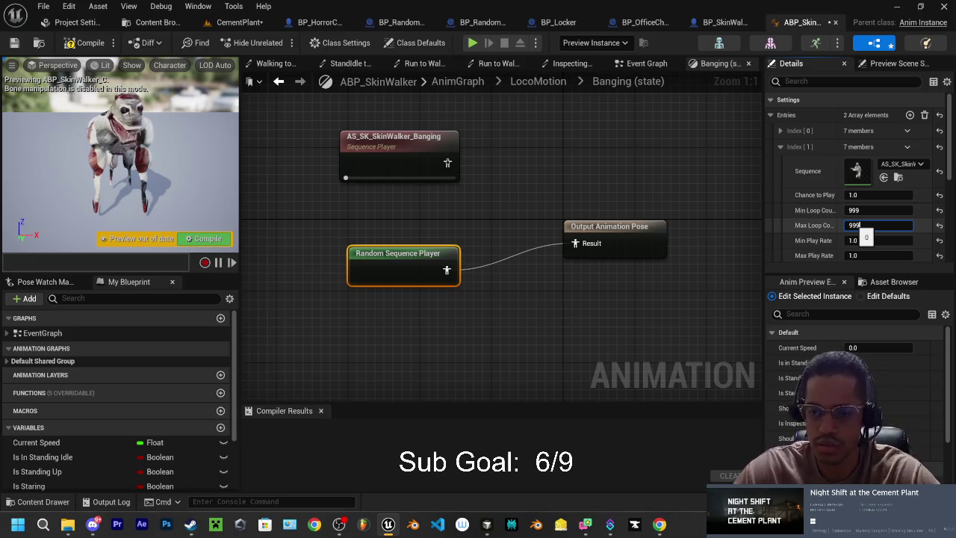
click(781, 131)
click(851, 195)
text(999)
click(856, 209)
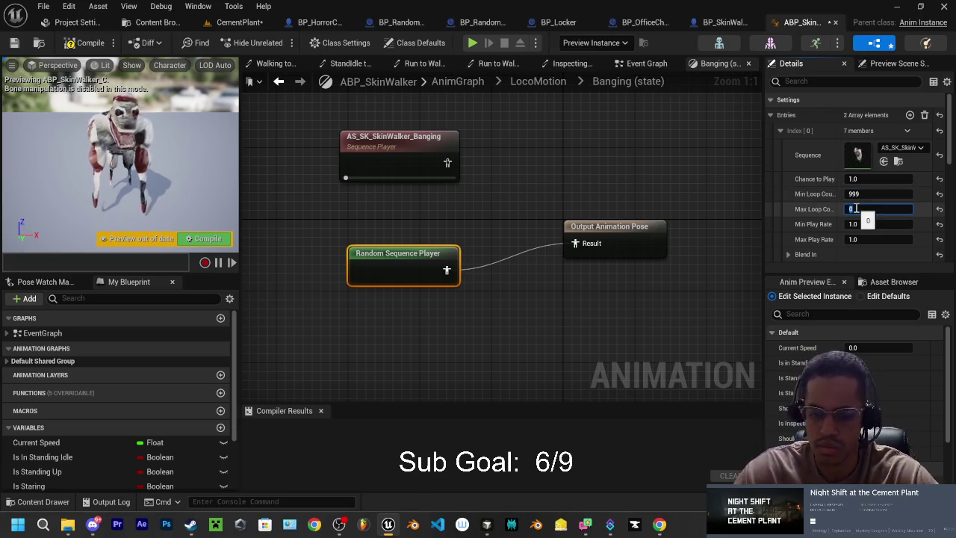
text(999)
key(Return)
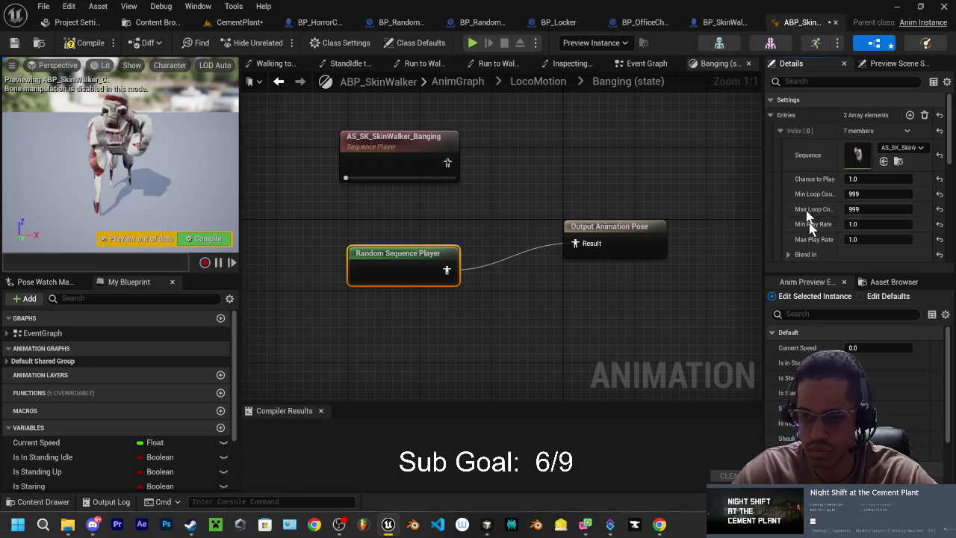
scroll(790, 249, down, 3)
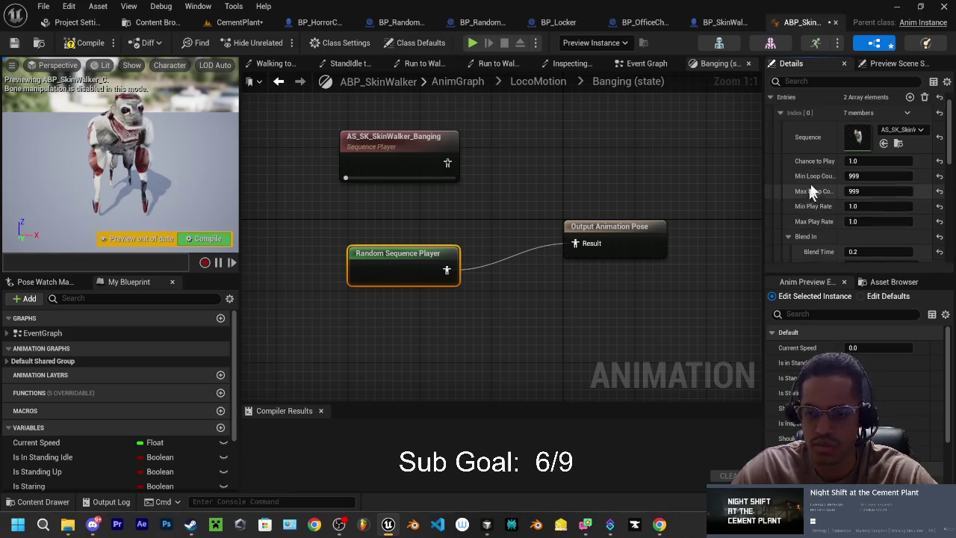
click(791, 182)
click(793, 184)
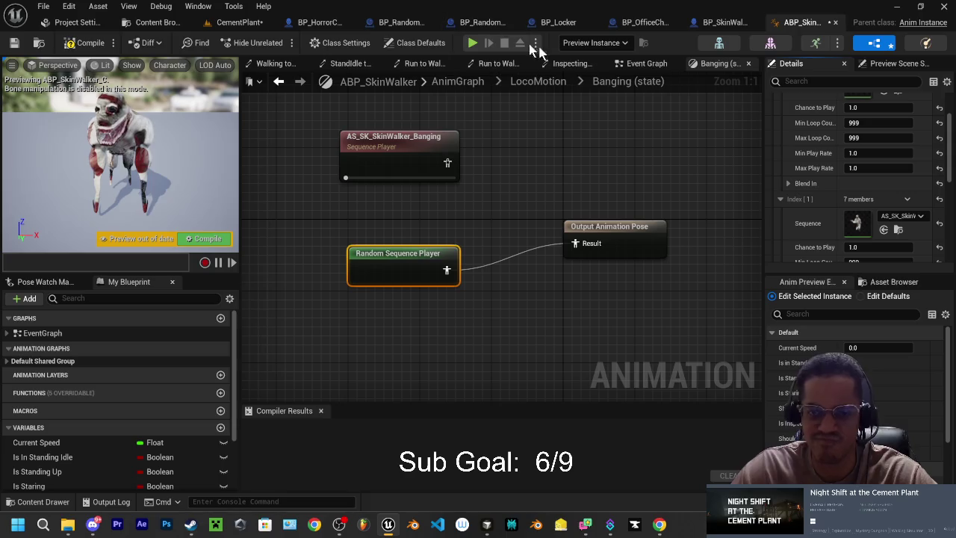
Compare with the Idle state's entries, compile ABP_SkinWalker, and return to the CementPlant level.
click(561, 88)
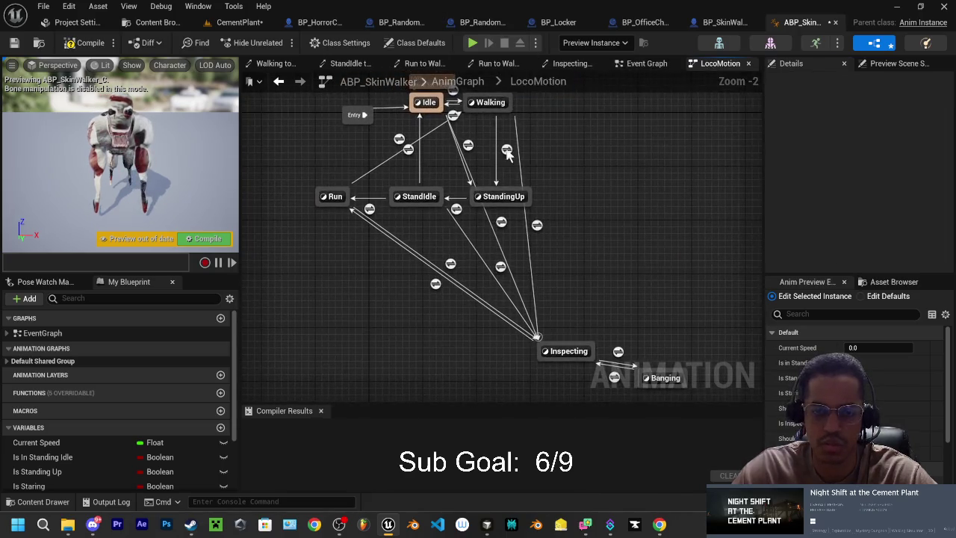
double_click(432, 103)
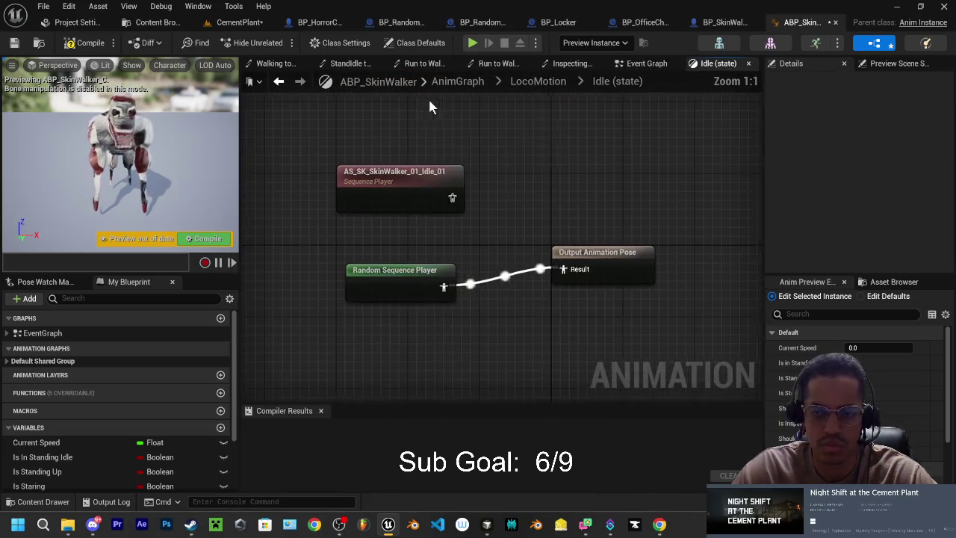
scroll(626, 217, down, 1)
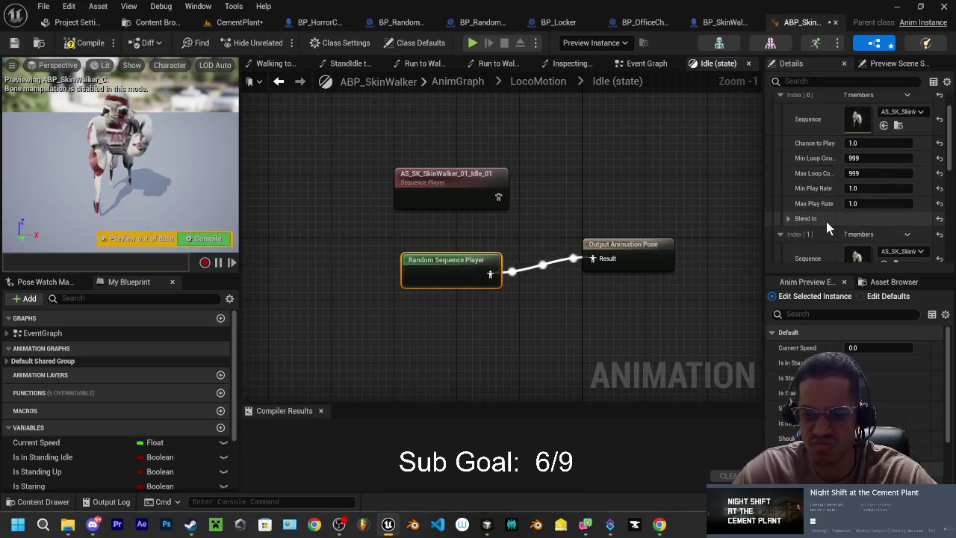
scroll(821, 213, down, 2)
click(802, 204)
scroll(814, 179, down, 3)
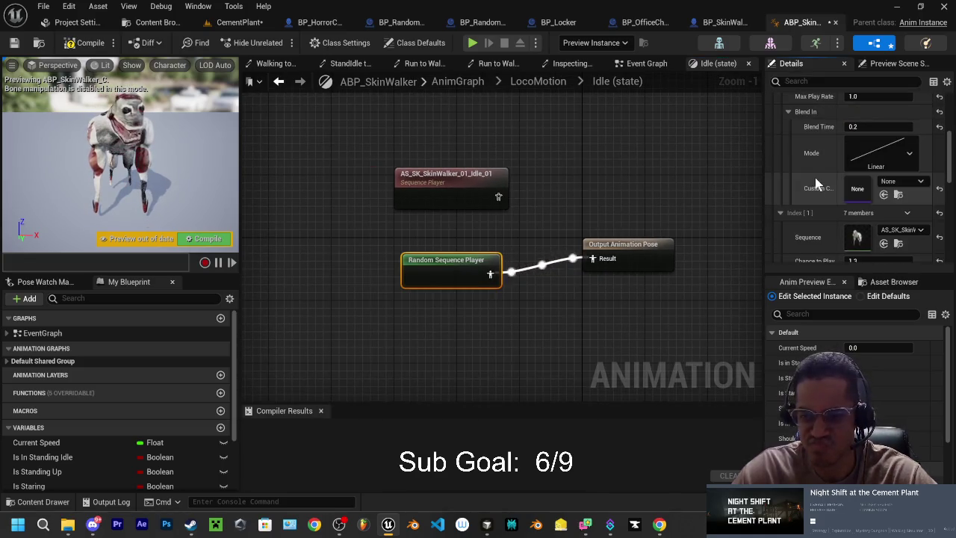
scroll(821, 211, up, 3)
scroll(811, 208, up, 5)
click(770, 115)
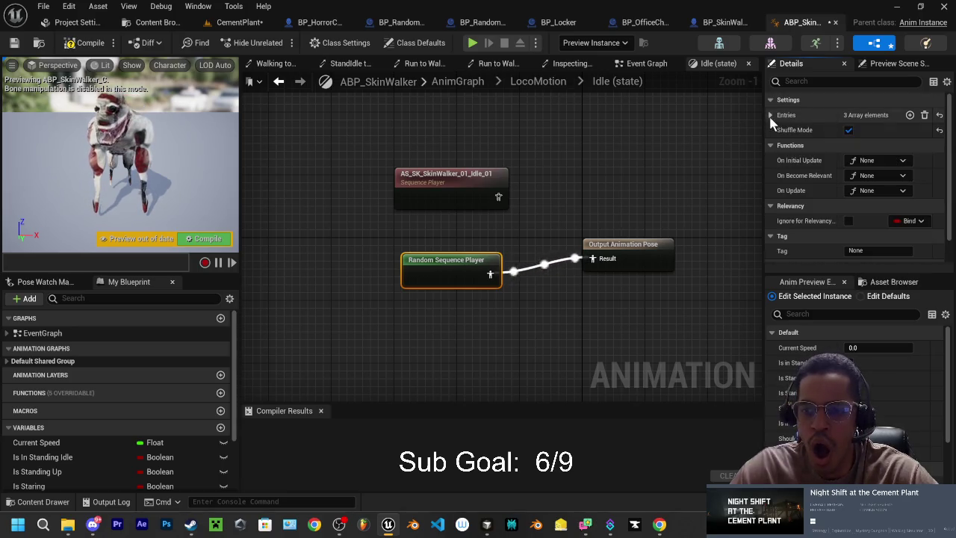
click(85, 42)
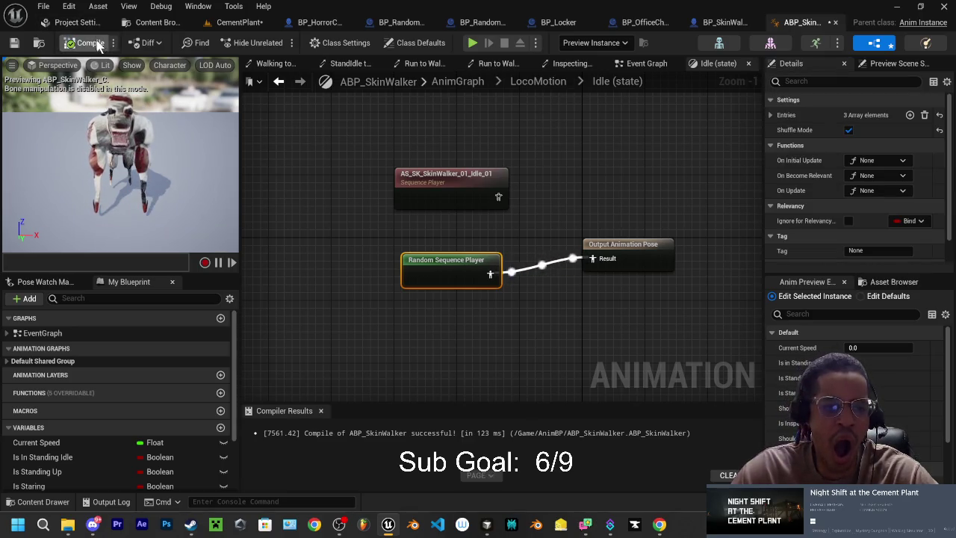
click(247, 23)
mouse_move(291, 224)
mouse_down()
mouse_move(350, 202)
mouse_move(355, 187)
mouse_up()
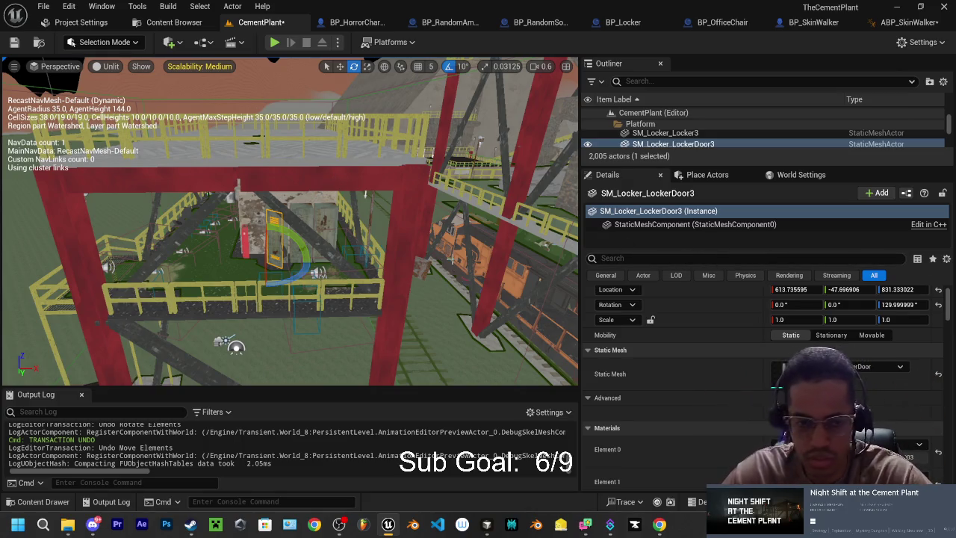
Slide R2_LockerSearchPoint5 along X, then Alt-drag a copy to X 745.87, Y -76.48.
key(f)
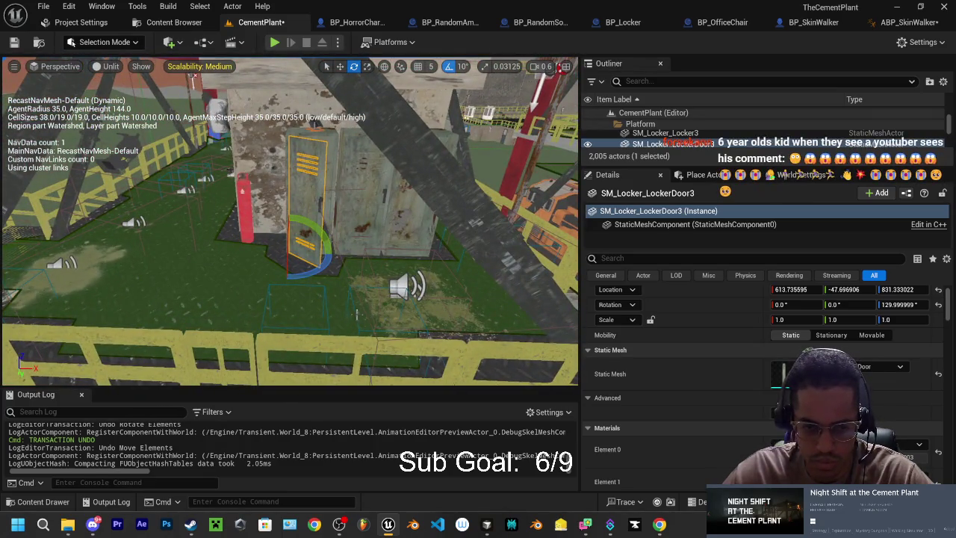
click(356, 314)
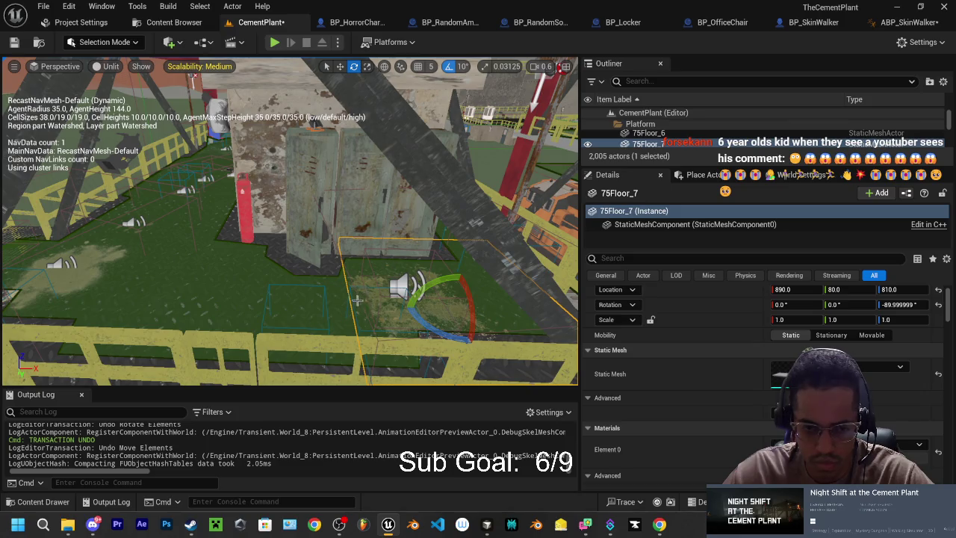
click(352, 296)
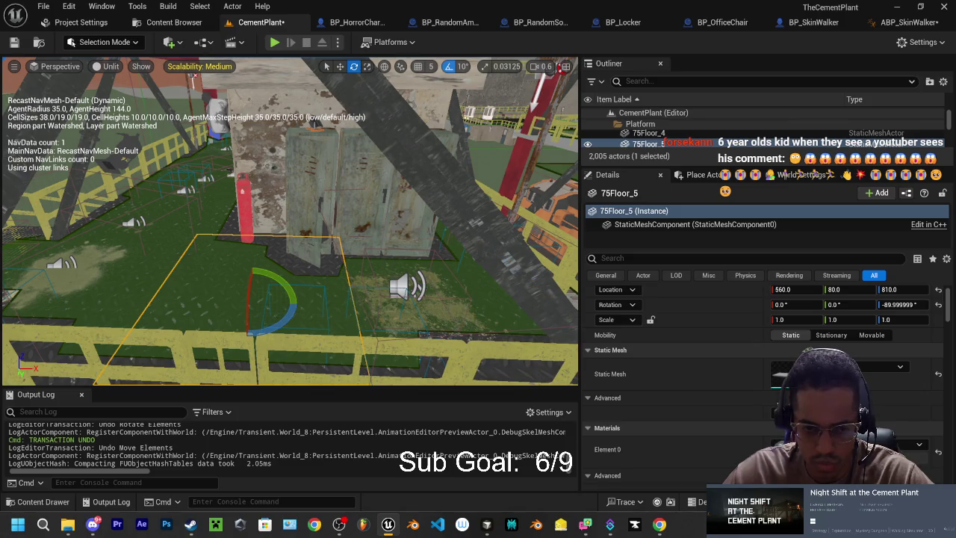
click(351, 299)
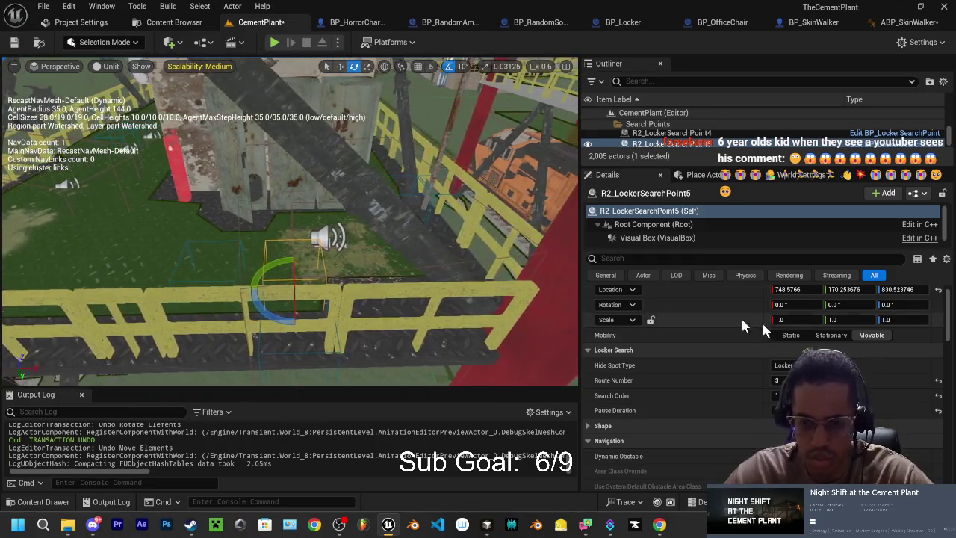
key(w)
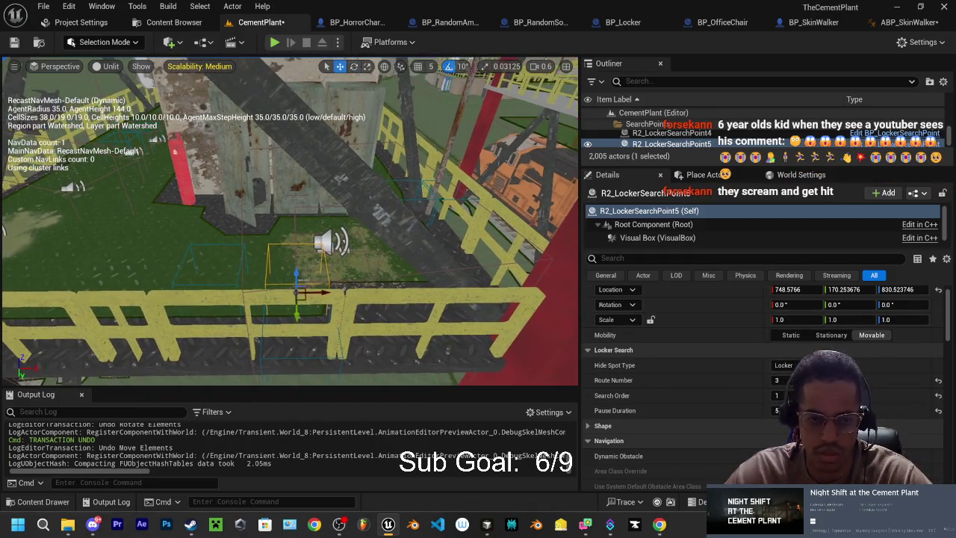
drag(326, 291, 439, 297)
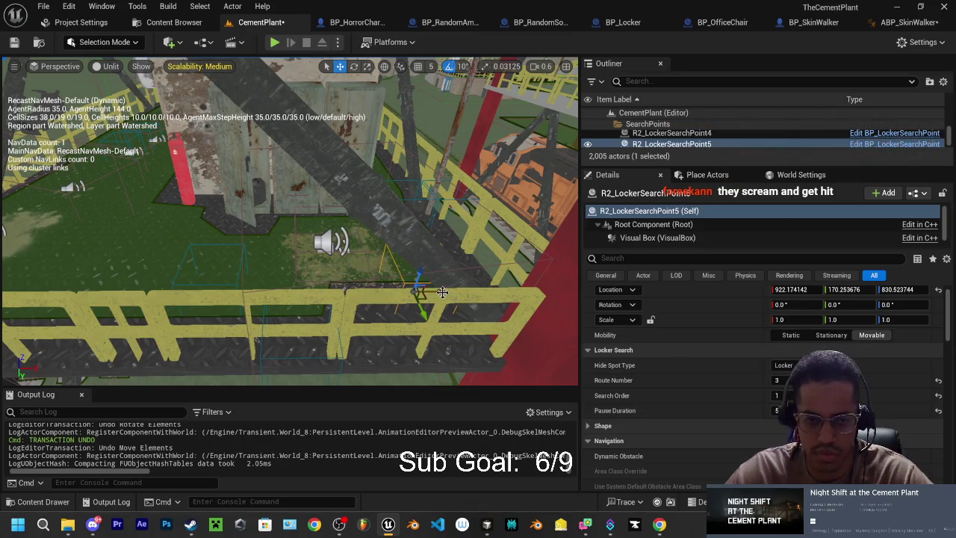
mouse_move(441, 292)
mouse_down()
mouse_move(236, 292)
mouse_move(289, 274)
mouse_move(294, 304)
mouse_move(279, 257)
mouse_move(291, 216)
mouse_up()
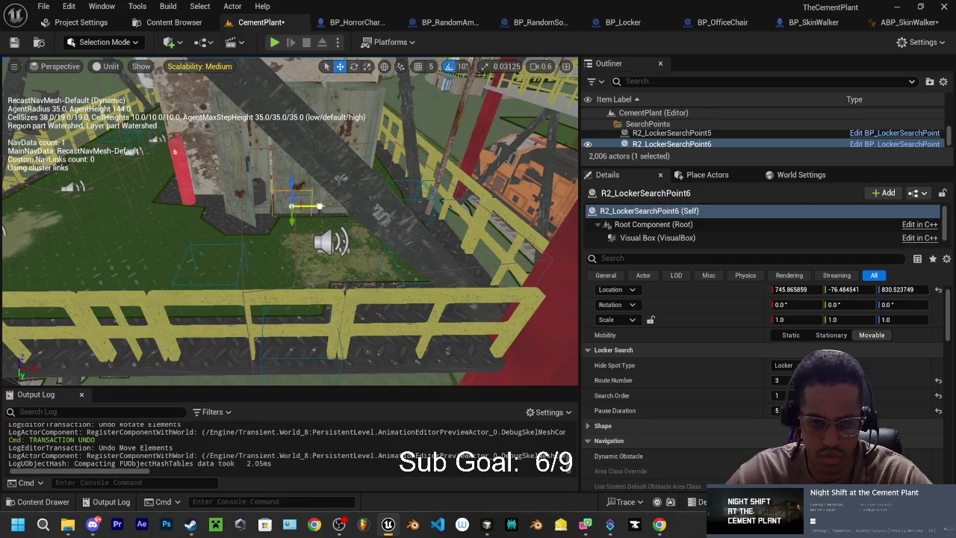
drag(351, 224, 366, 171)
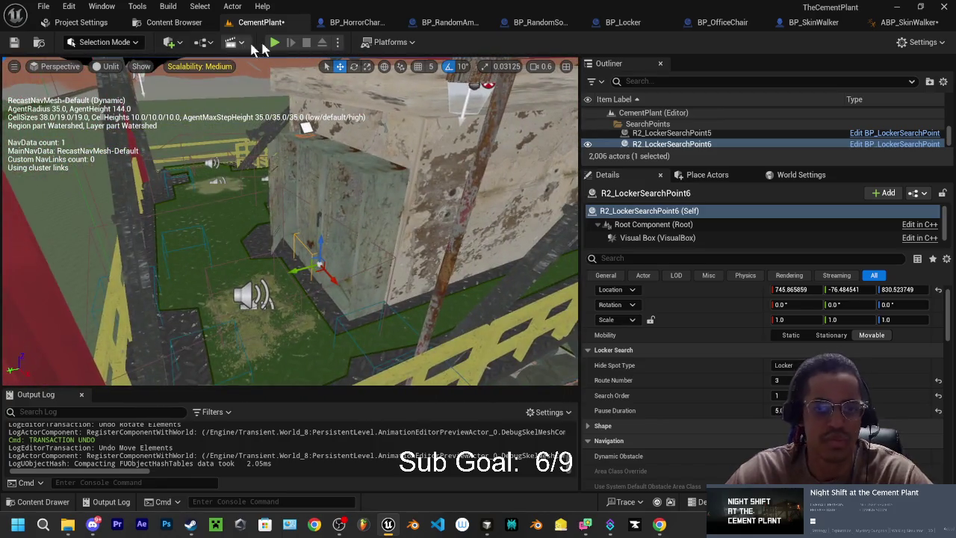
Run a brief play test and stop it right away.
click(274, 42)
key(w)
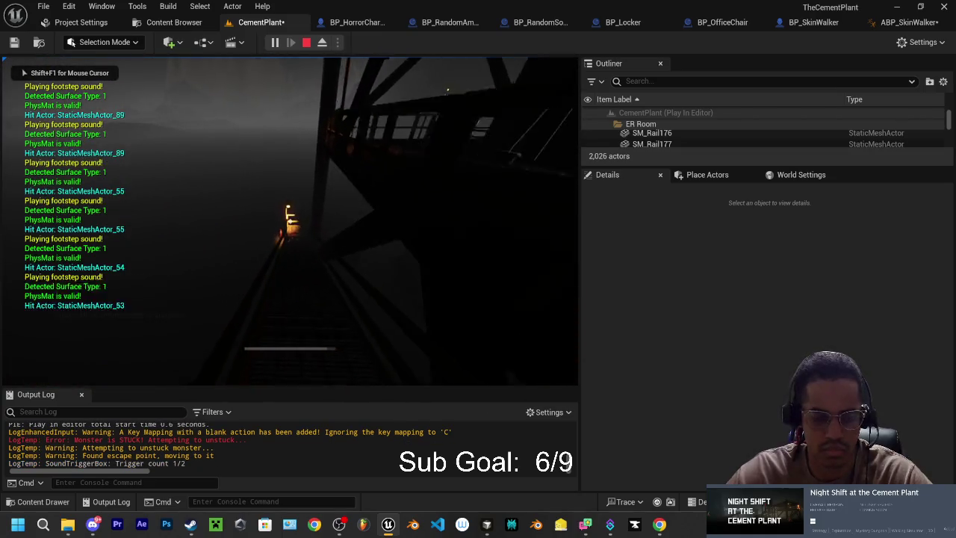
key(Escape)
Fly back to a wide view of the train area and select BP_SkinWalker.
key(s)
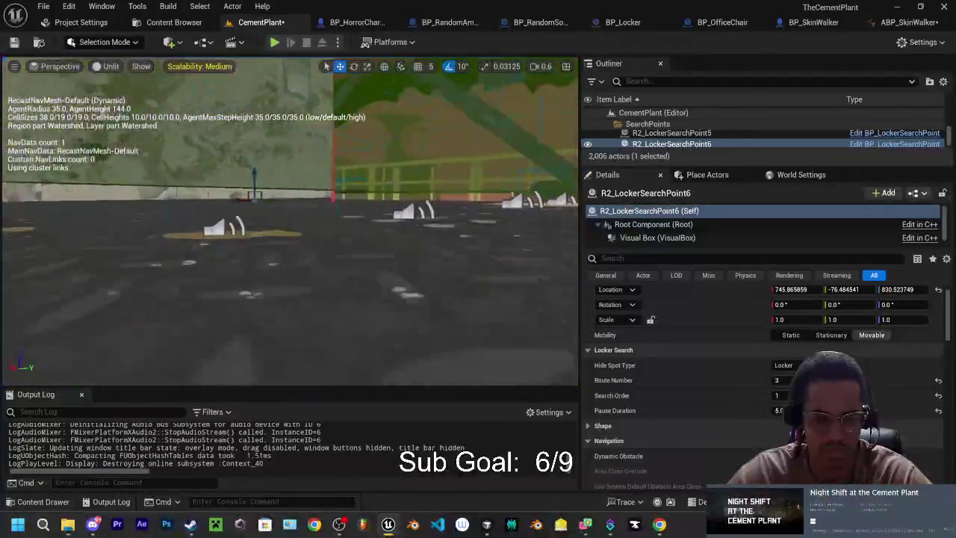
key(d)
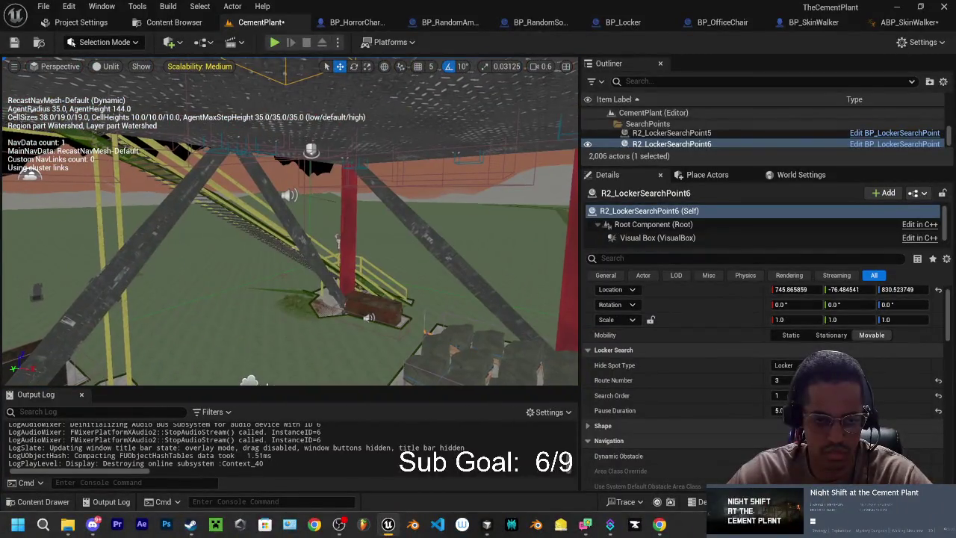
key(w)
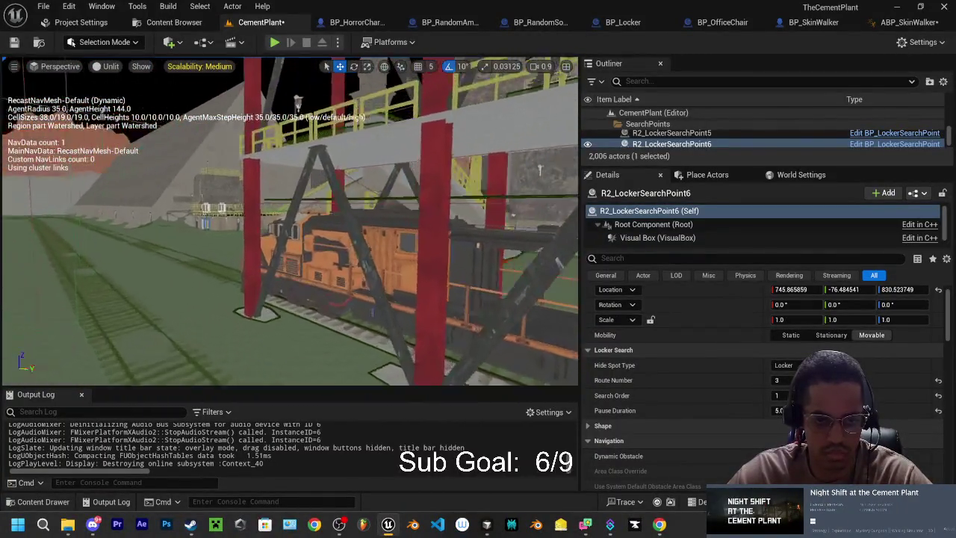
scroll(290, 221, up, 1)
key(s)
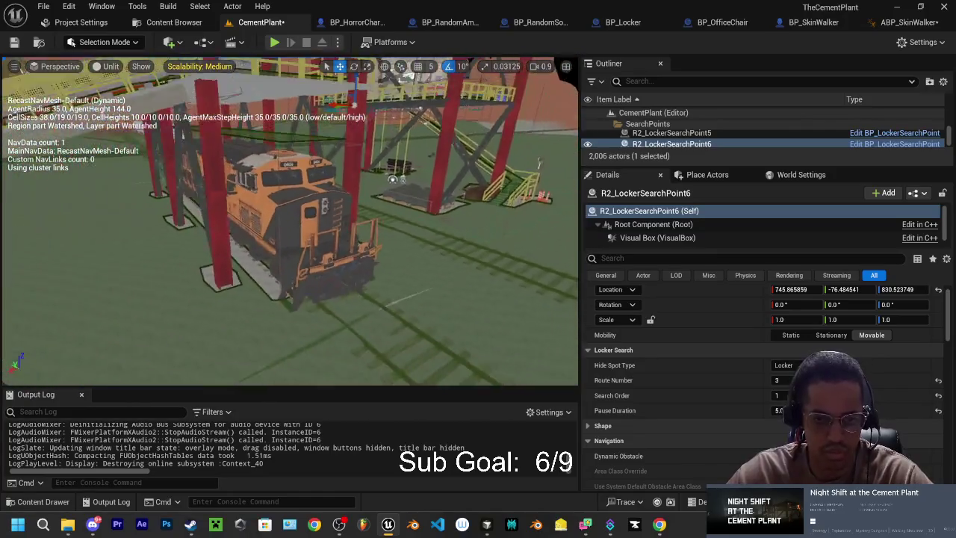
click(116, 279)
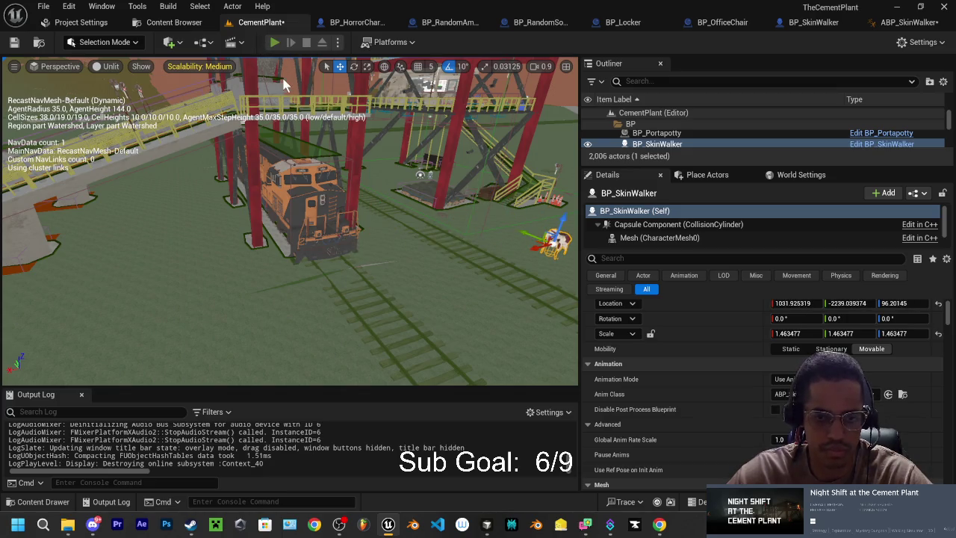
Start a play test and walk the player across the catwalk to the locker platform.
click(274, 42)
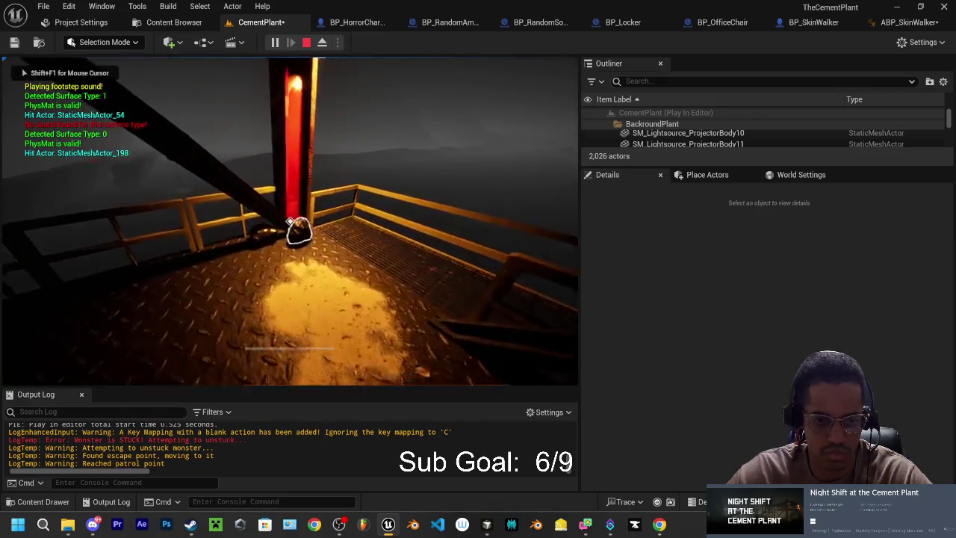
key(w)
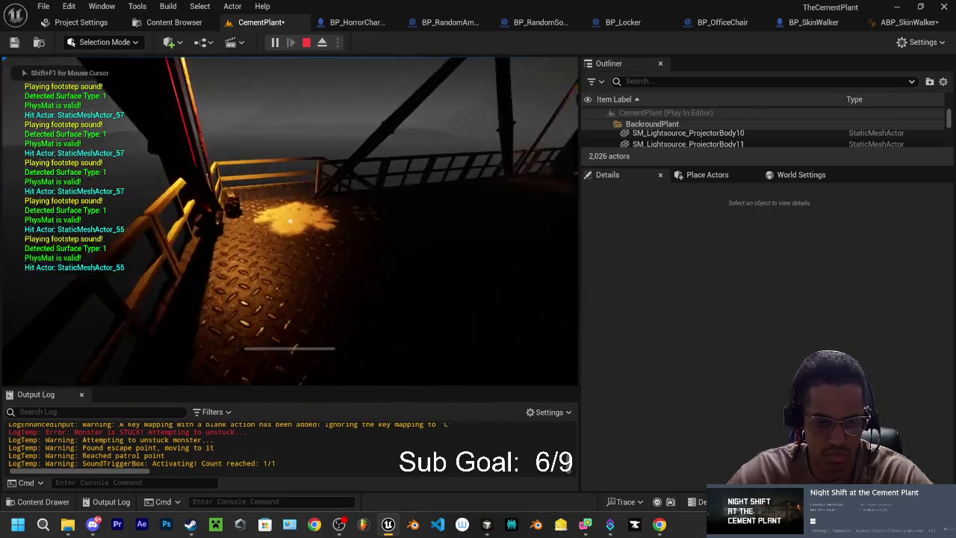
key(w)
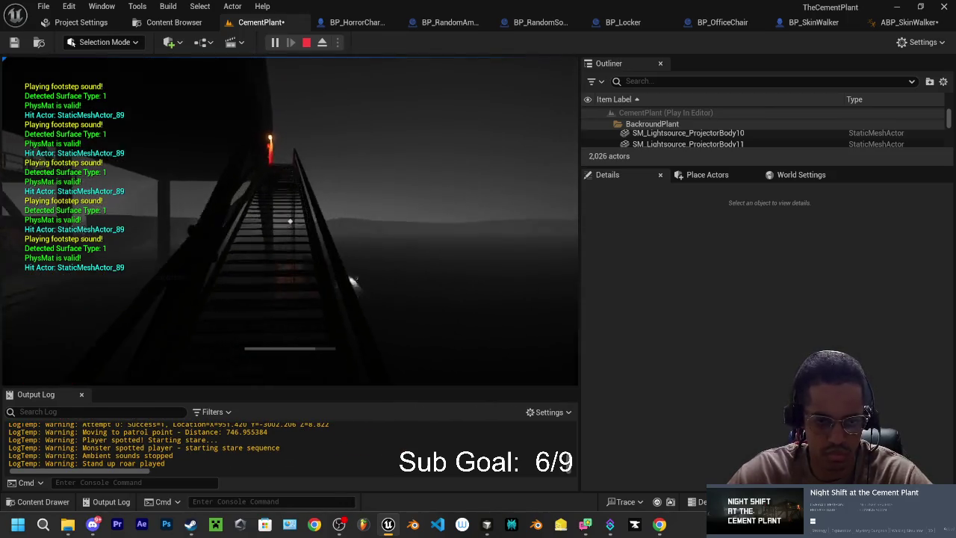
key(w)
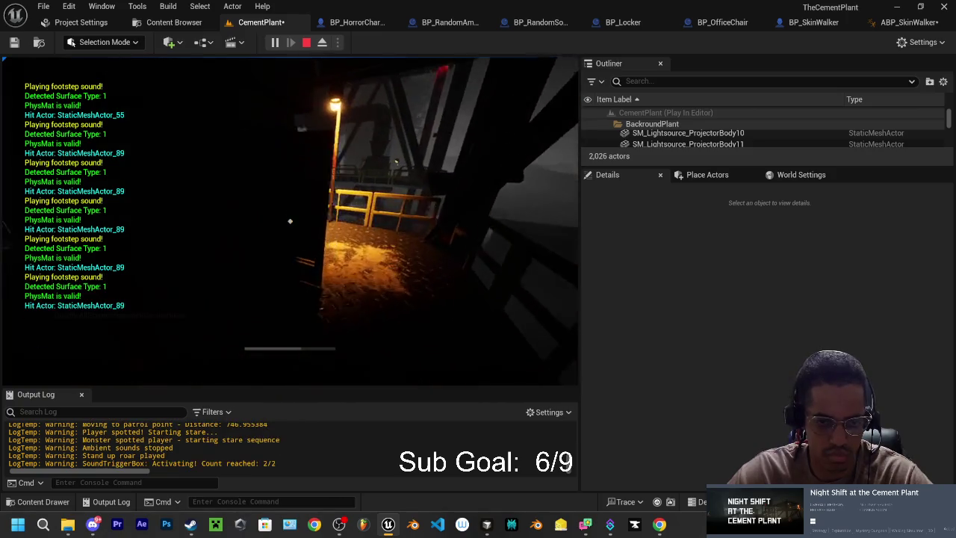
key(w)
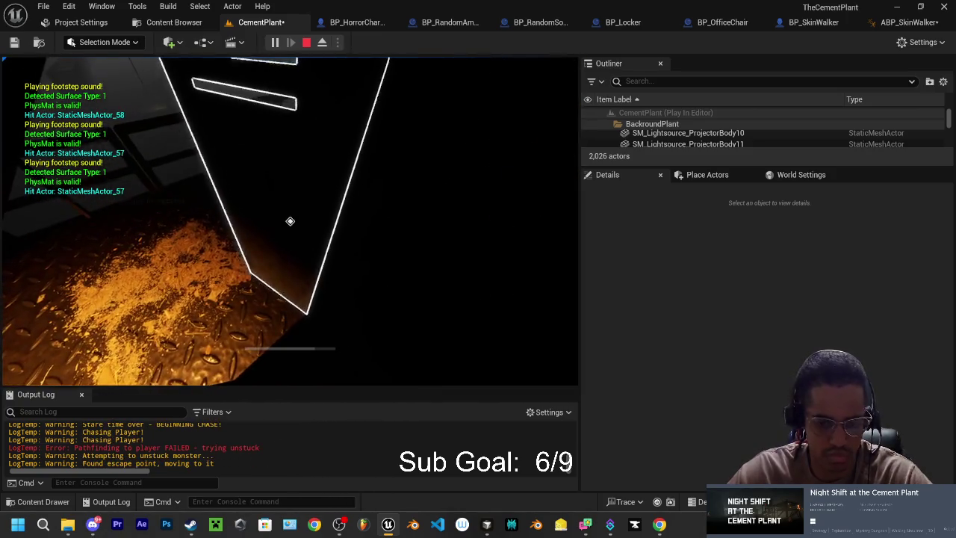
Eject with F8, follow the SkinWalker searching locker route 1 of 3, then stop.
key(F8)
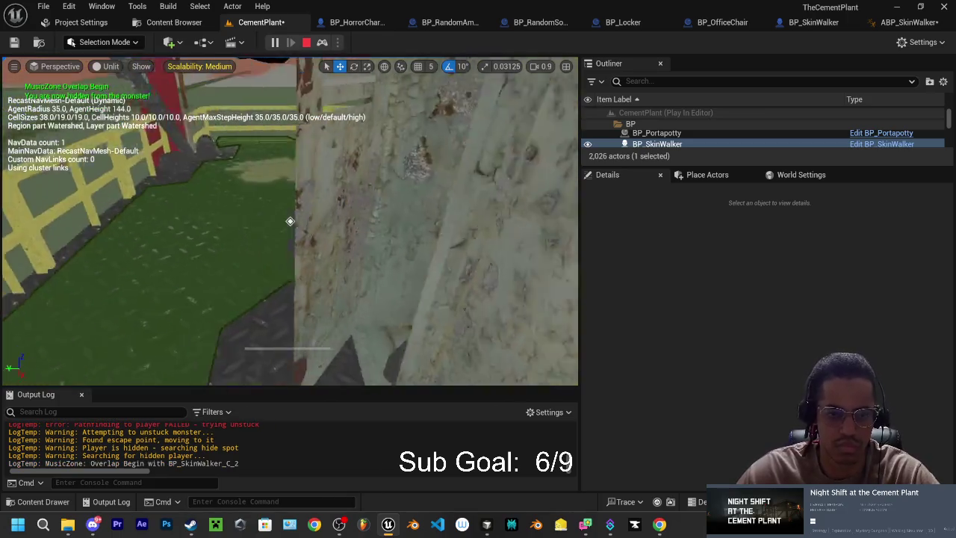
key(s)
key(w)
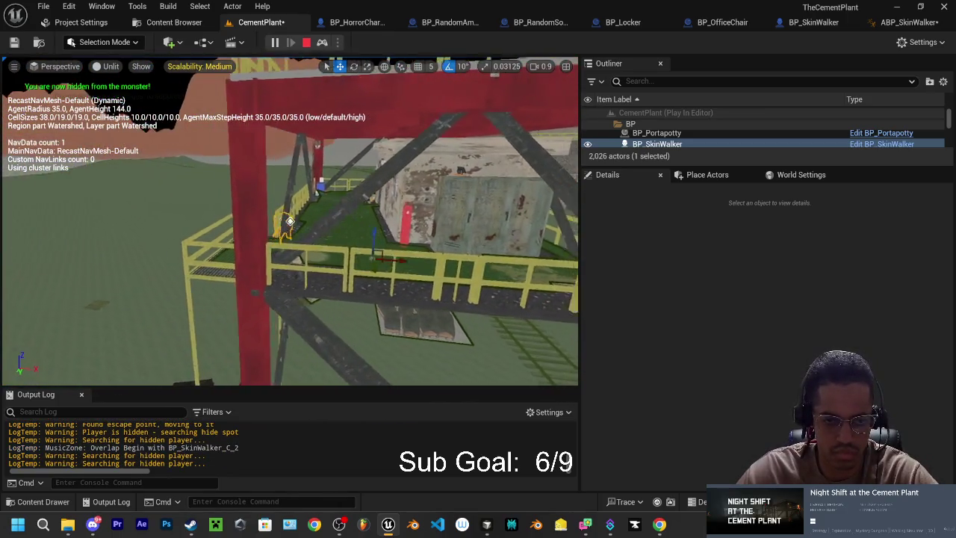
key(w)
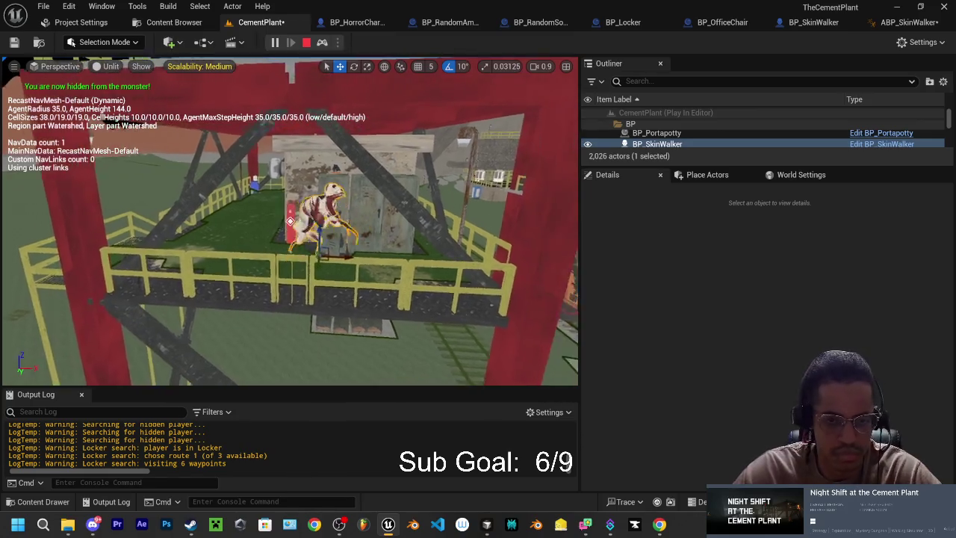
key(w)
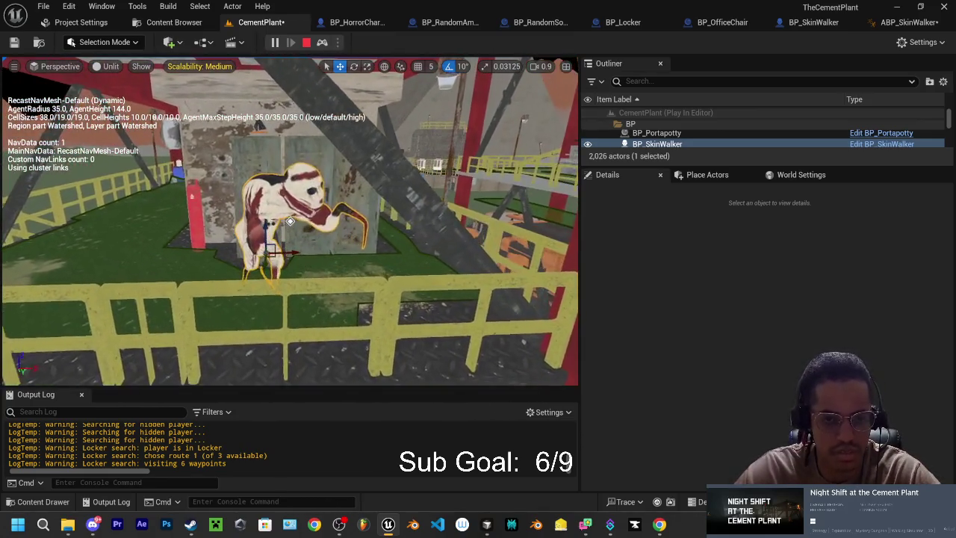
key(w)
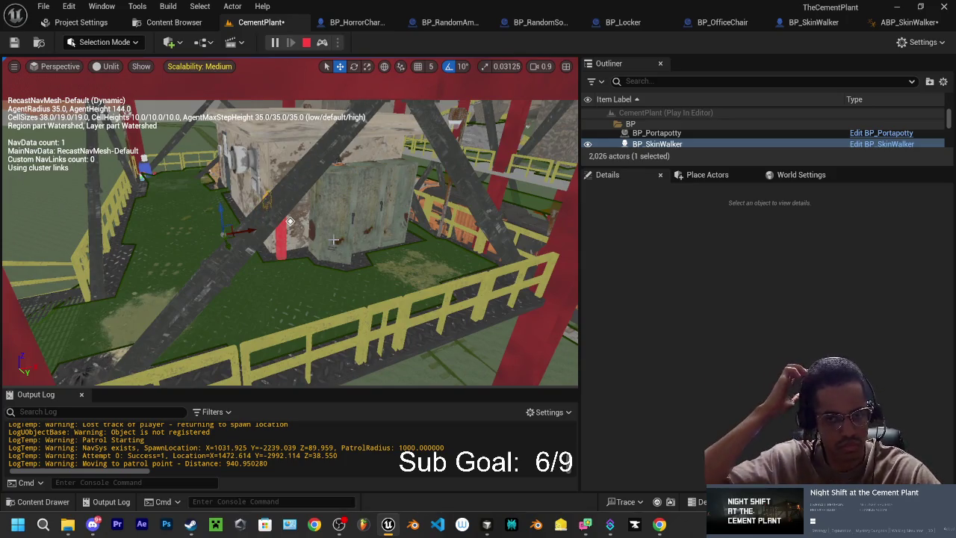
key(Escape)
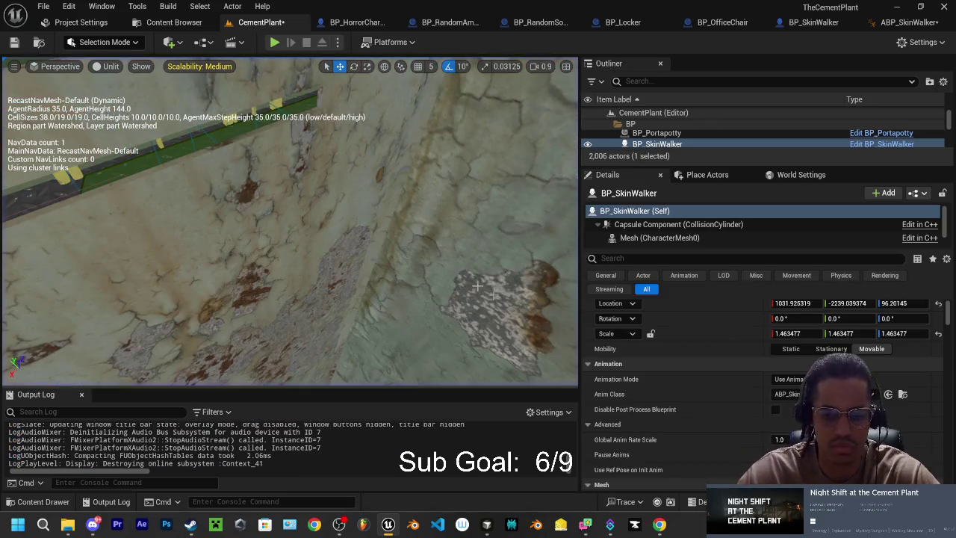
mouse_move(489, 528)
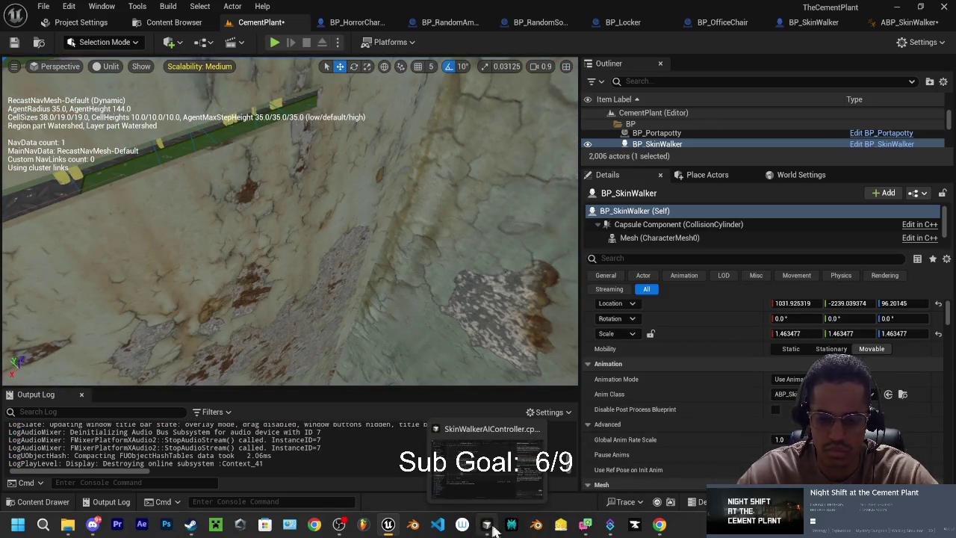
click(487, 526)
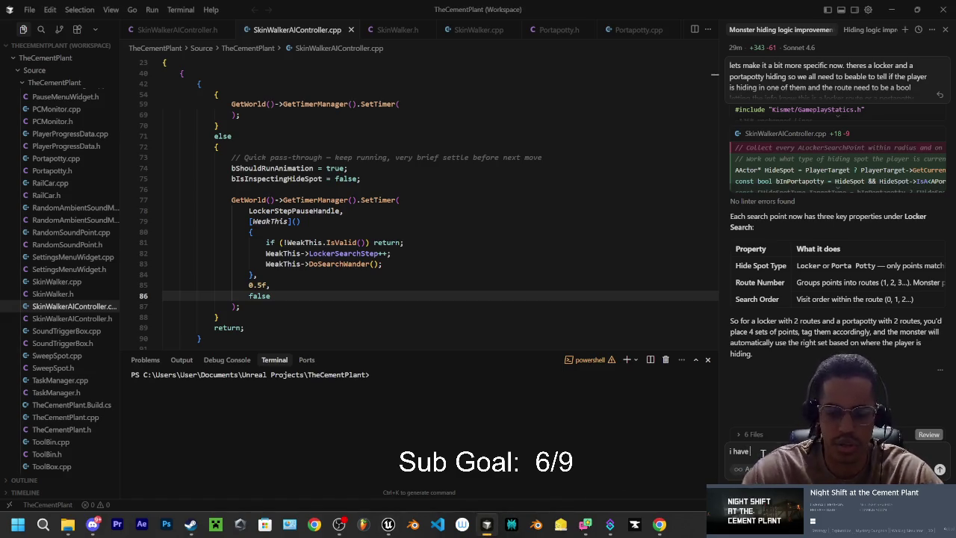
click(491, 527)
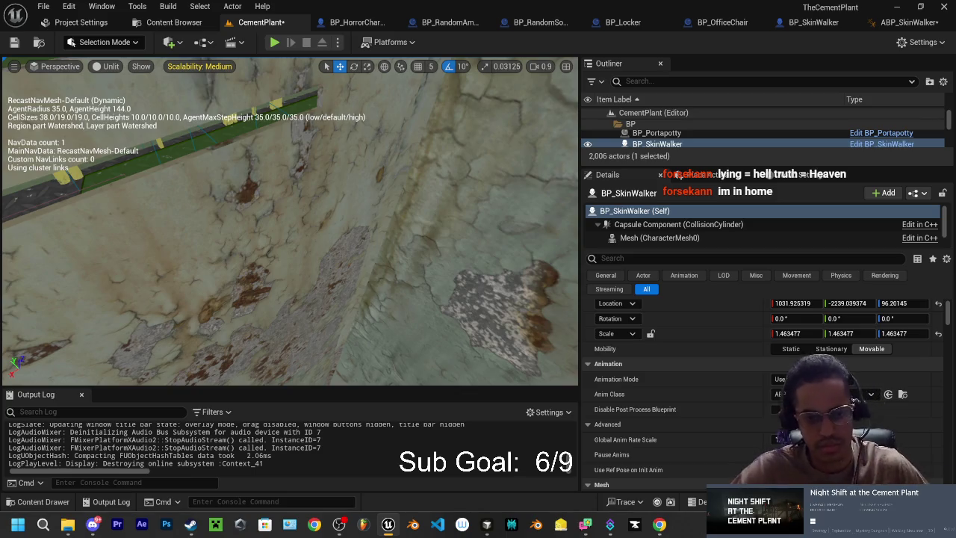
Start another play test, run down the lit stairs and hide in the locker.
mouse_move(299, 224)
mouse_down()
mouse_move(269, 224)
mouse_move(269, 306)
mouse_move(298, 269)
mouse_move(254, 217)
mouse_up()
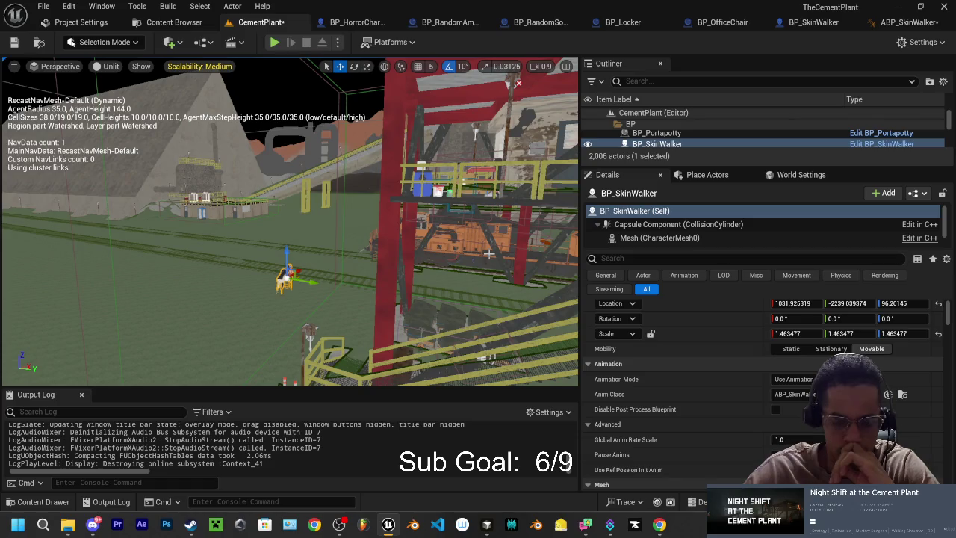
click(275, 42)
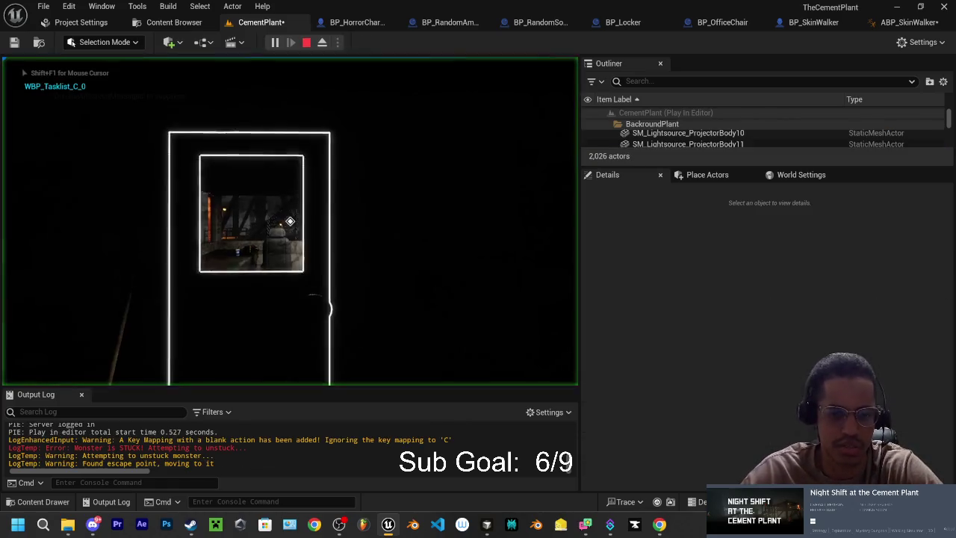
key(w)
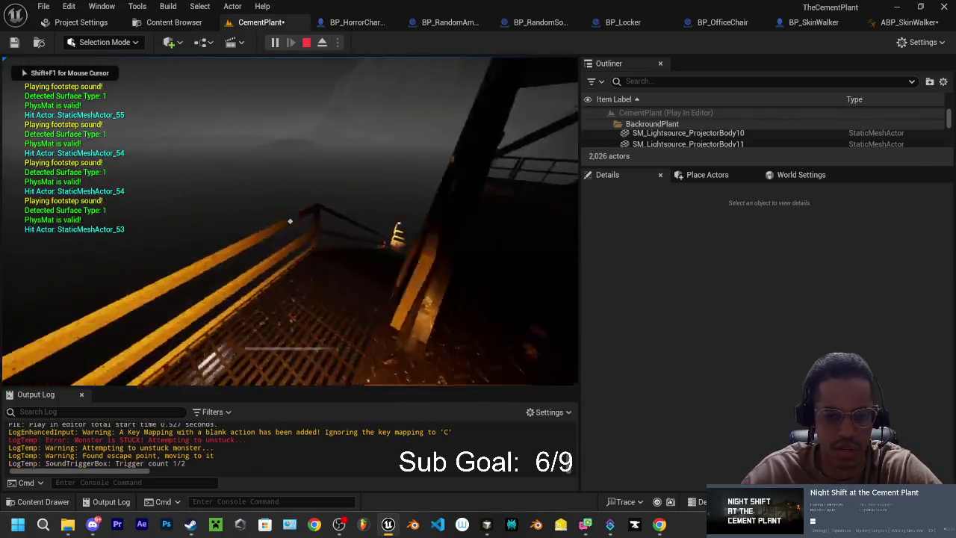
key(w)
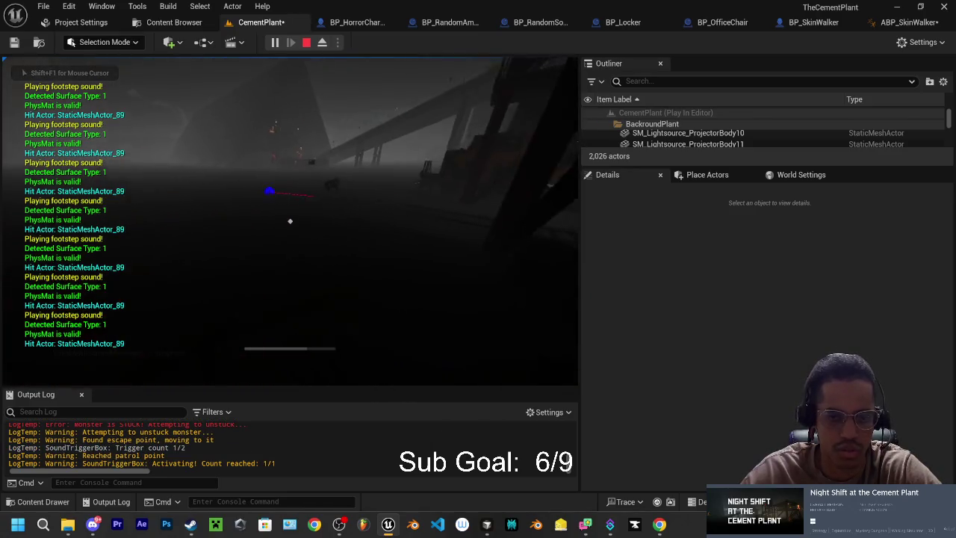
key(w)
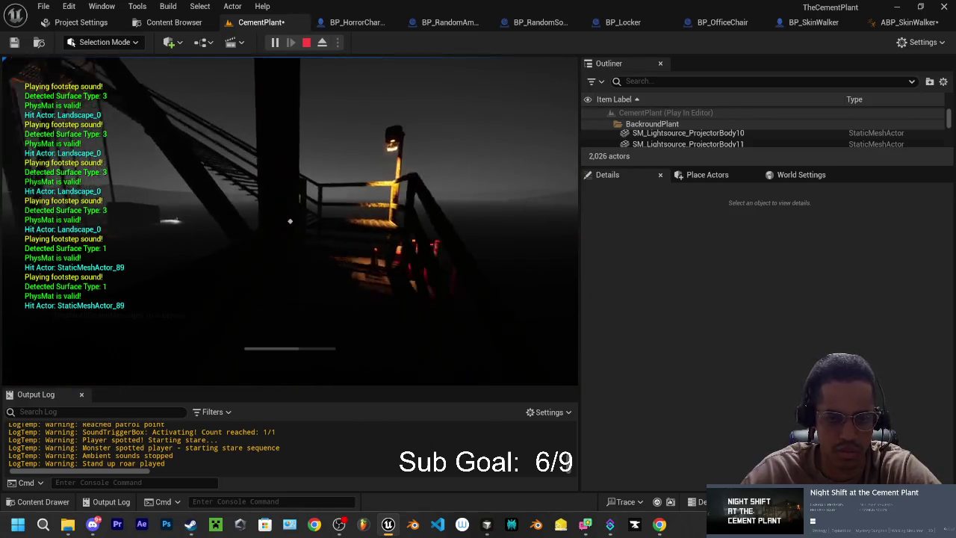
key(w)
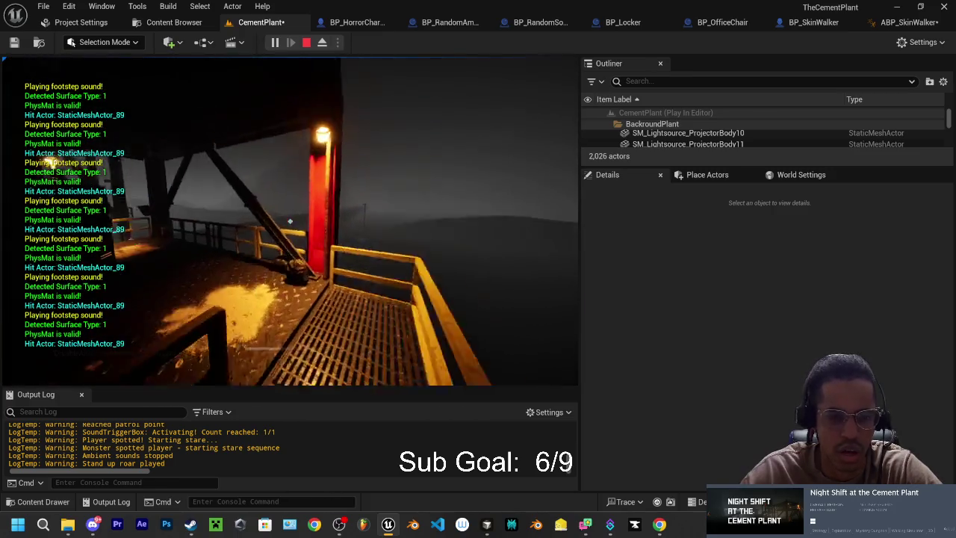
key(w)
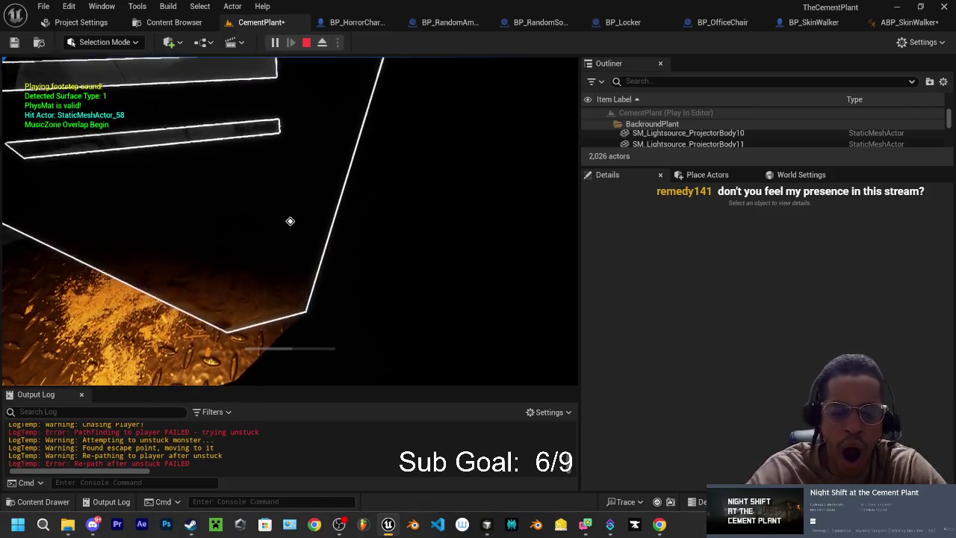
key(e)
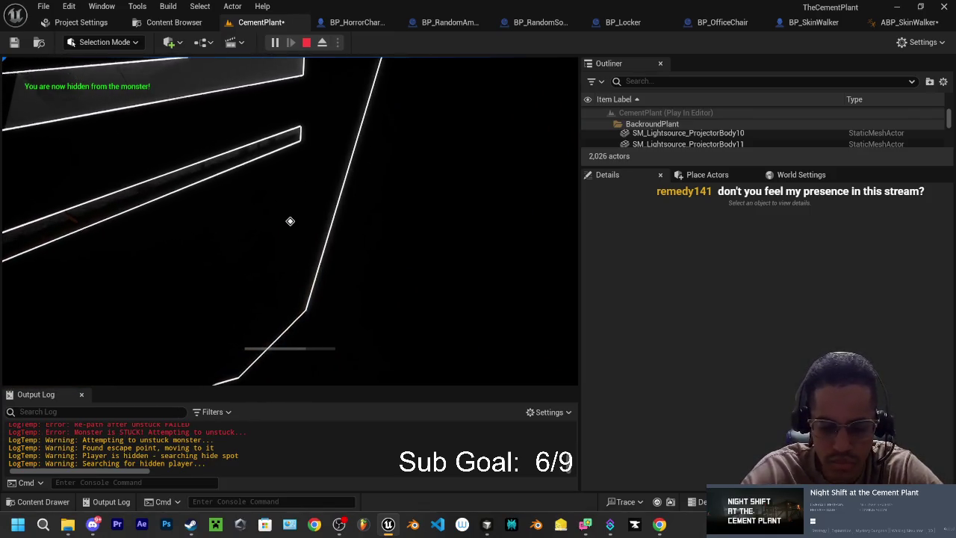
Eject with F8, watch the SkinWalker search route 2 of 3, then stop.
key(F8)
key(f)
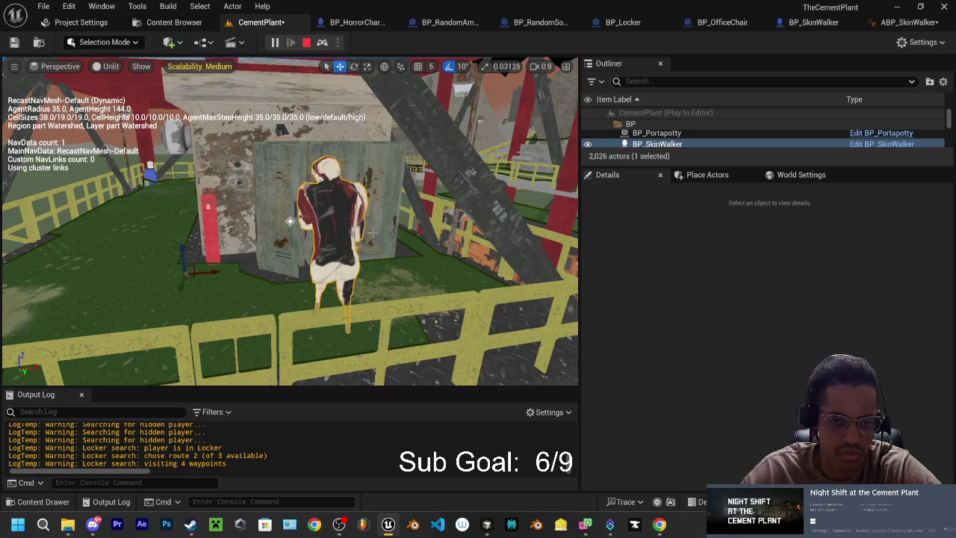
key(Escape)
Select floor tile 75Floor_7 beside the yellow railings.
drag(371, 229, 370, 229)
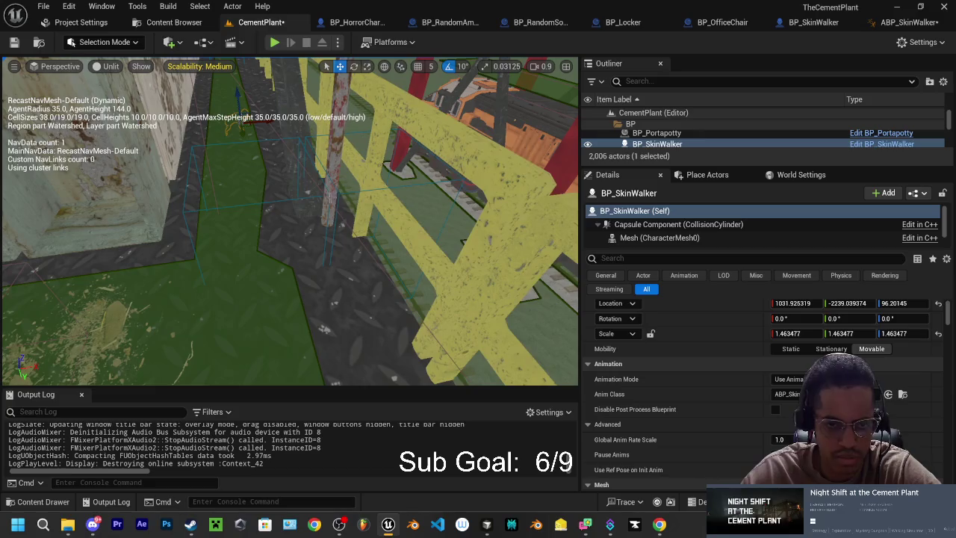
click(327, 194)
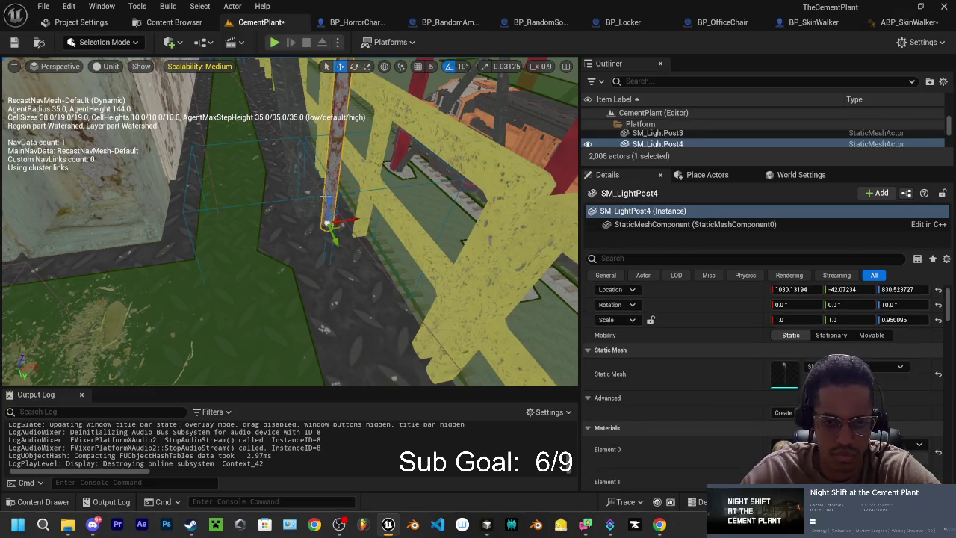
click(313, 195)
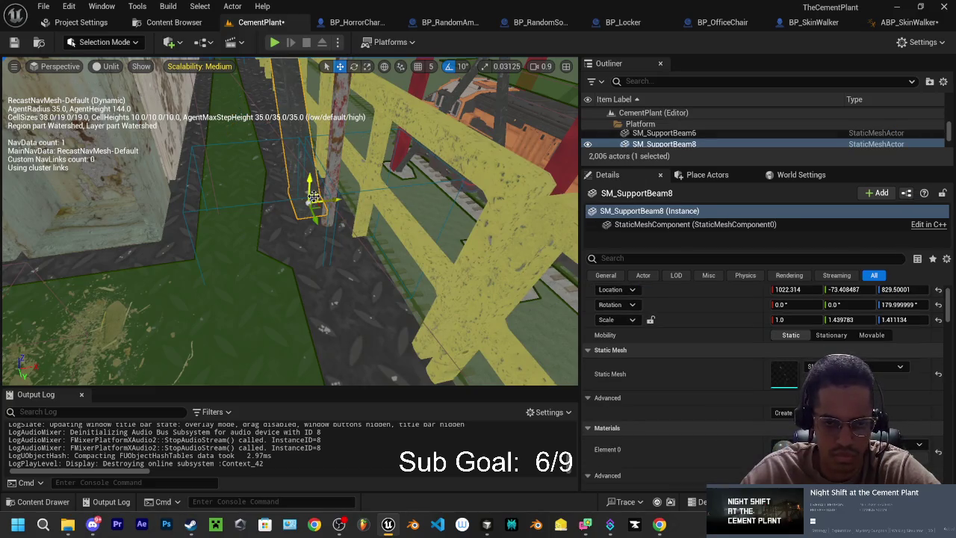
click(199, 185)
click(199, 186)
click(200, 186)
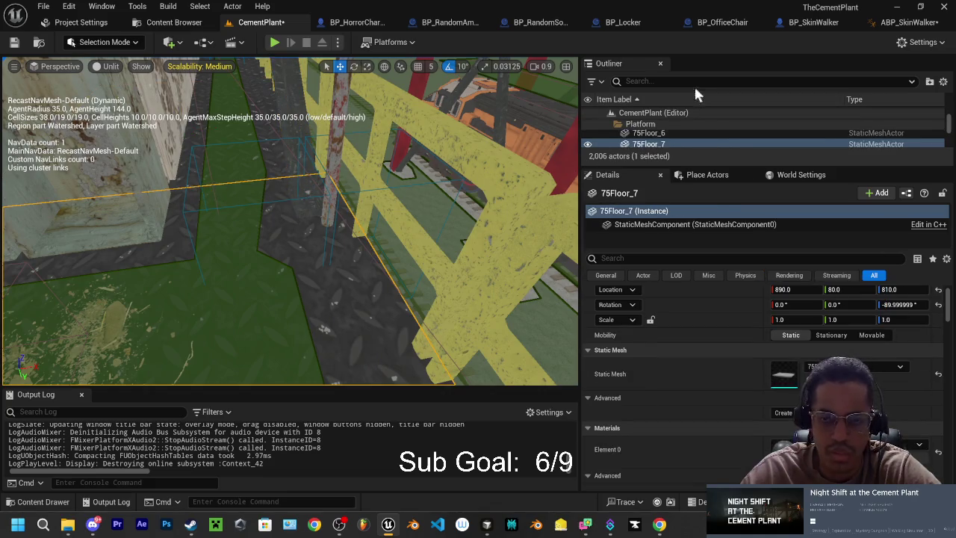
Drag the panel splitters to enlarge the Outliner's actor list.
scroll(613, 130, up, 2)
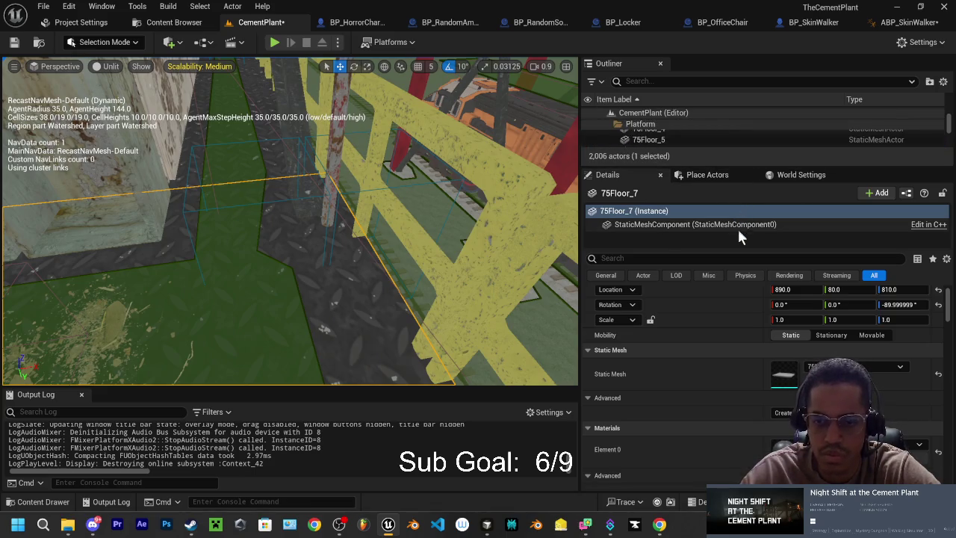
mouse_move(732, 249)
mouse_down()
mouse_move(727, 267)
mouse_move(727, 244)
mouse_up()
drag(730, 164, 718, 341)
scroll(617, 125, up, 10)
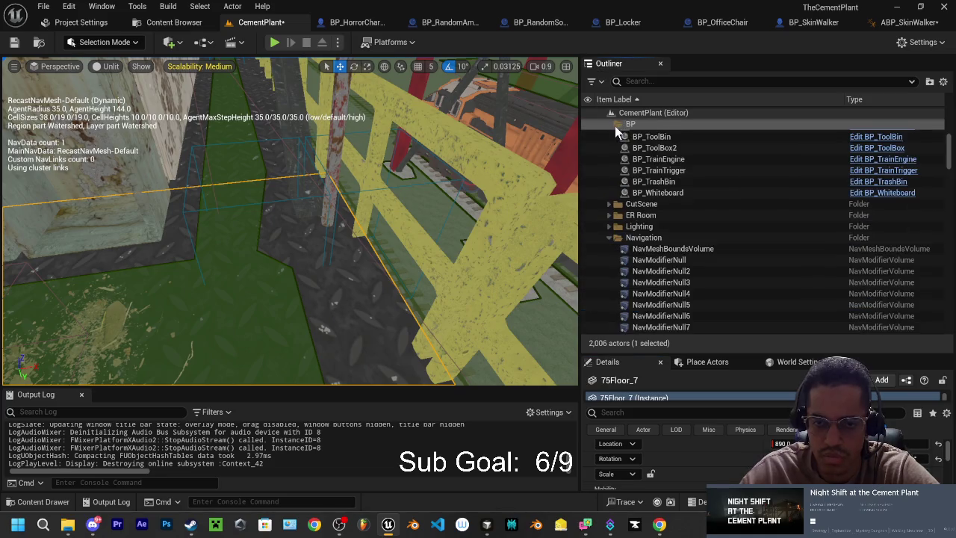
Collapse the BP, Navigation and Platform folders to reach the SearchPoints in the Outliner.
click(614, 125)
click(610, 123)
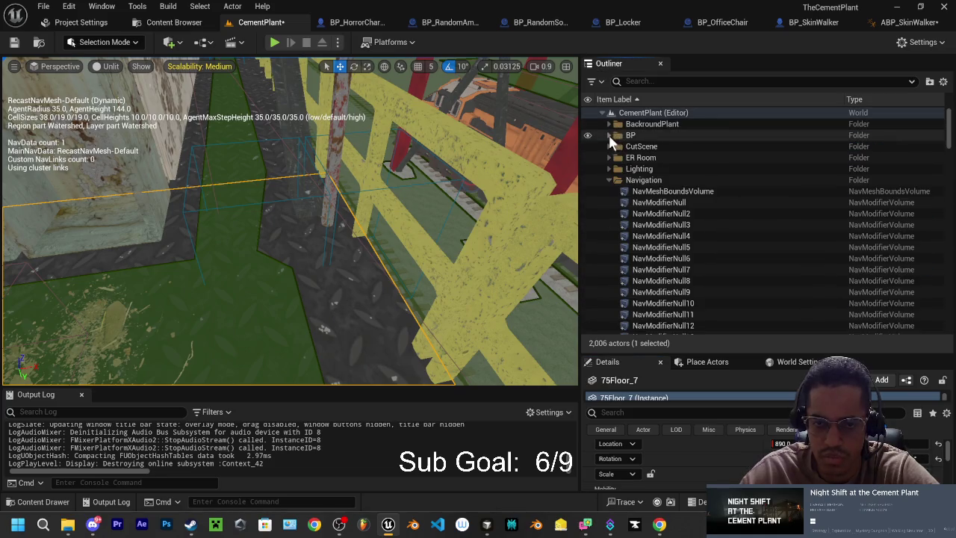
click(607, 180)
click(609, 225)
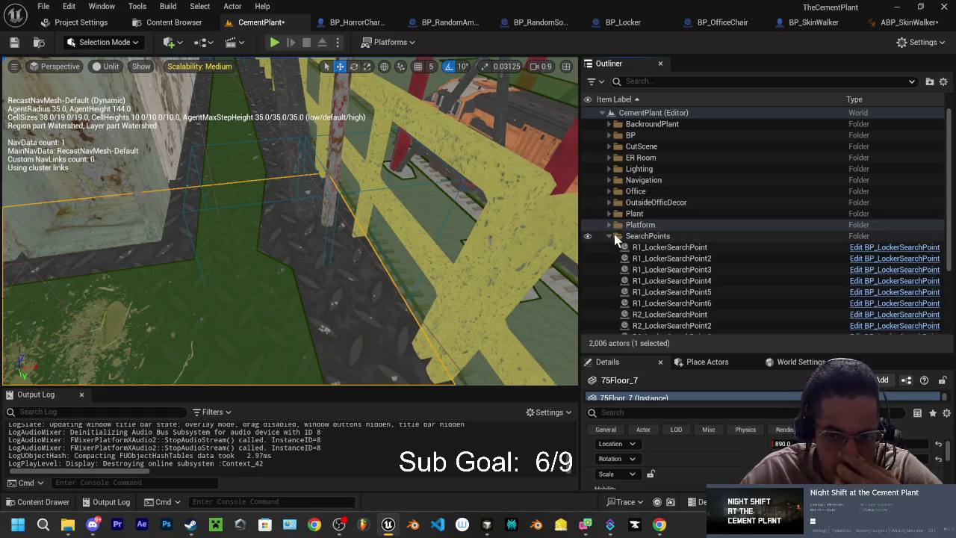
scroll(665, 250, down, 2)
scroll(672, 254, down, 2)
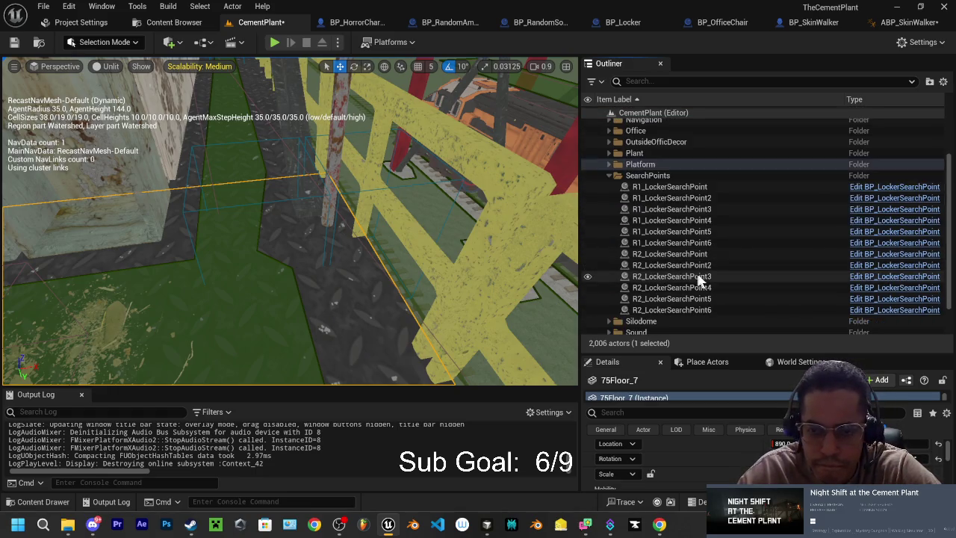
Review R2_LockerSearchPoint through R2_LockerSearchPoint5, focusing the view on Points 2 and 4.
click(662, 254)
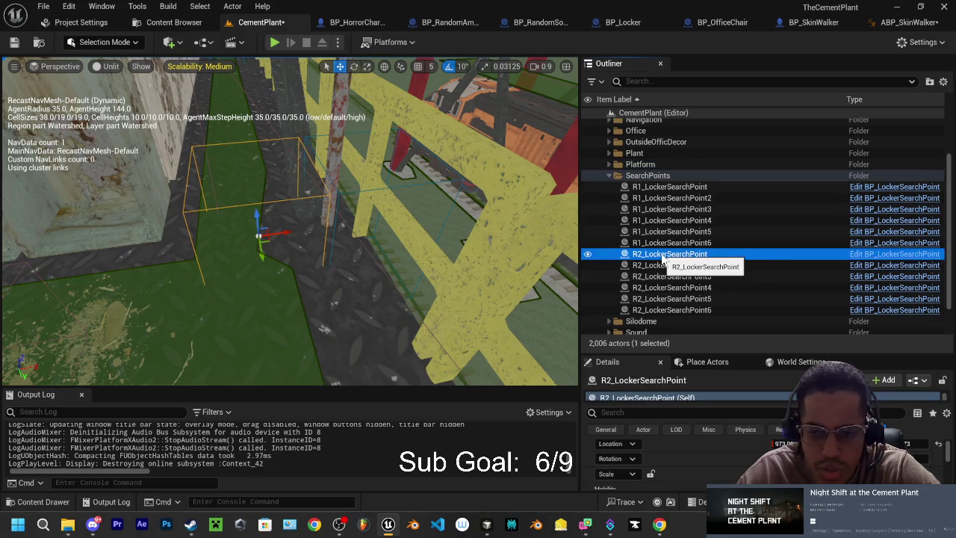
scroll(722, 453, down, 3)
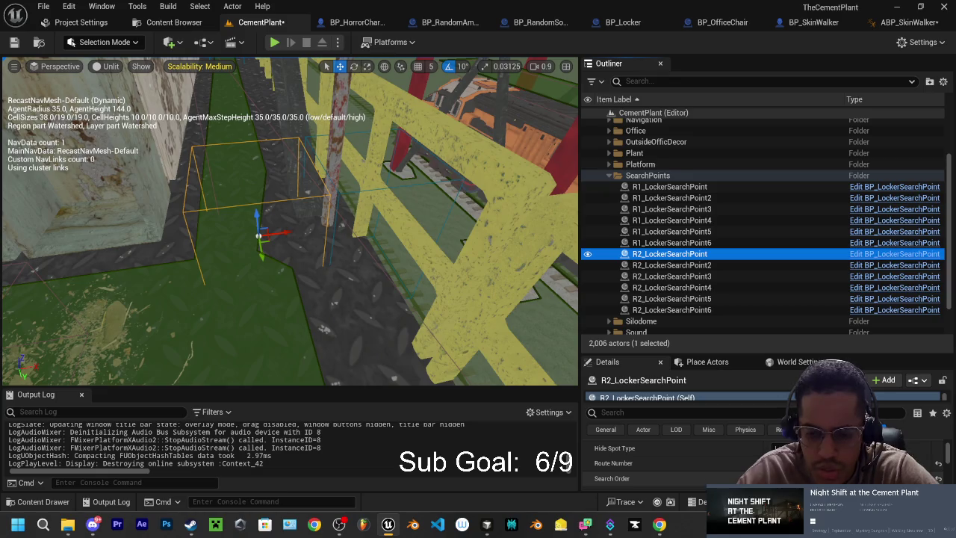
scroll(638, 456, down, 1)
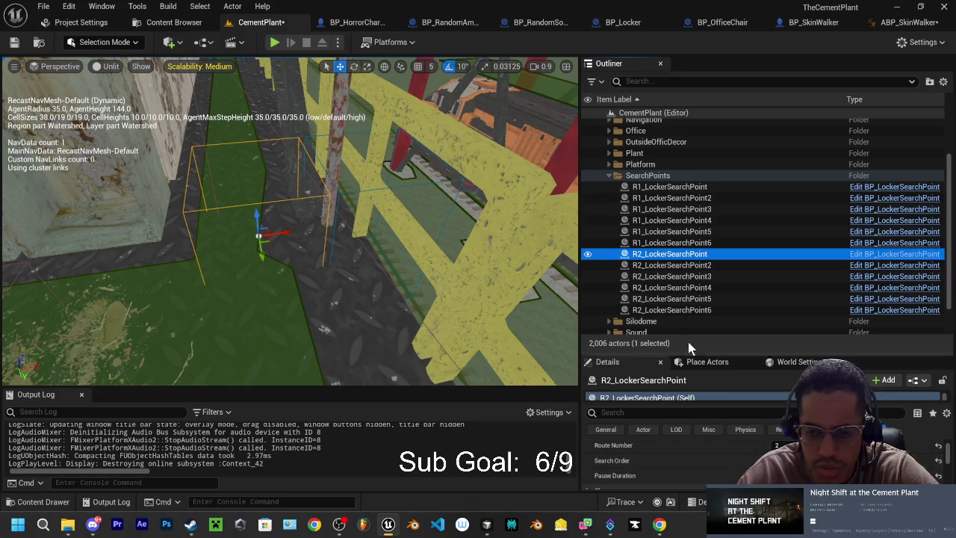
click(688, 266)
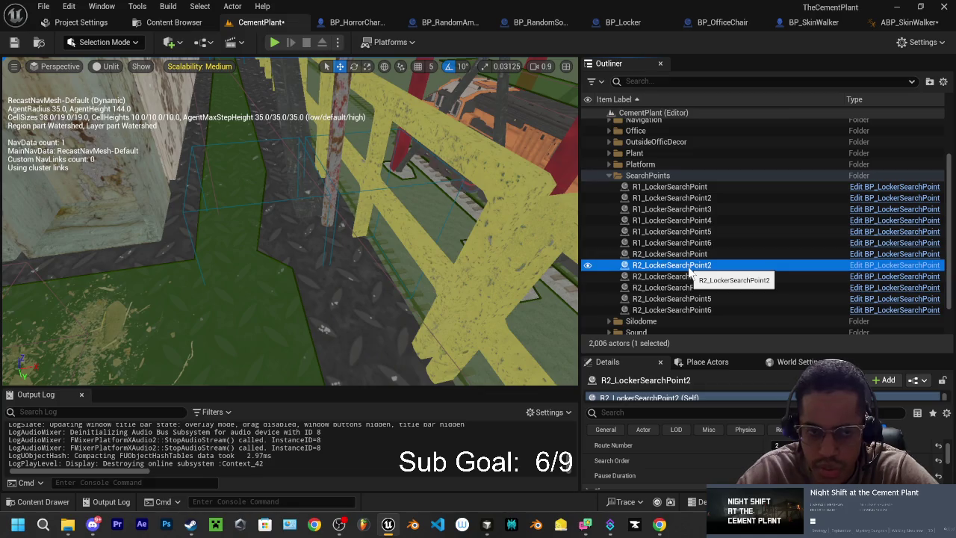
double_click(688, 268)
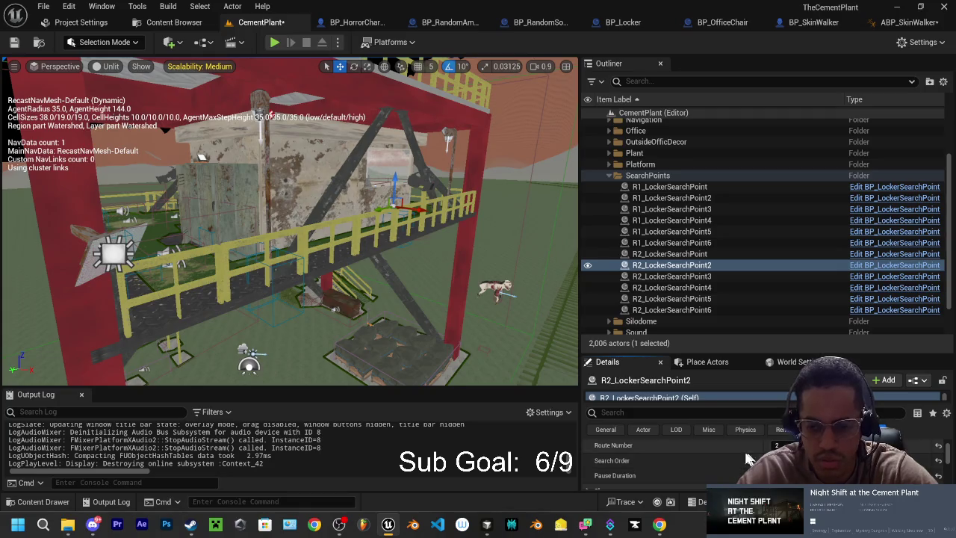
click(686, 278)
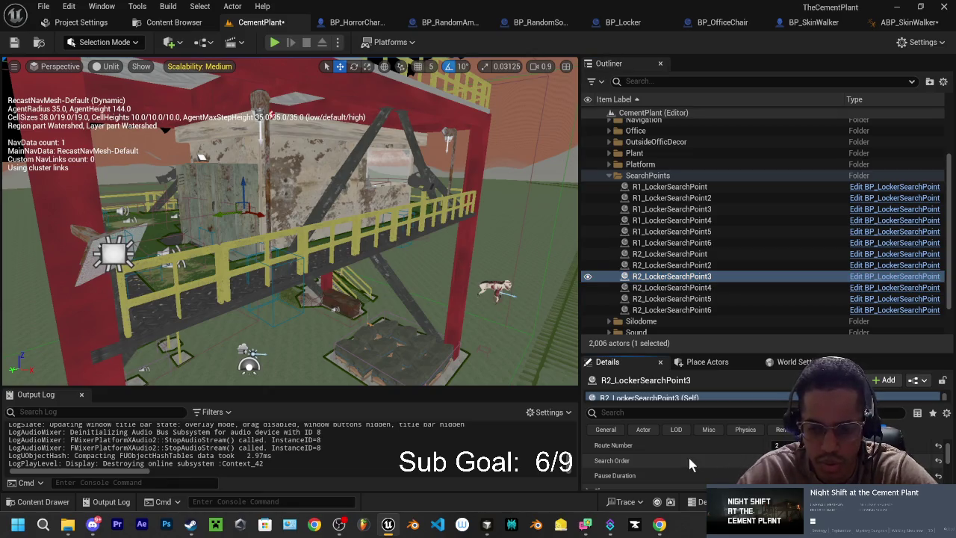
click(676, 288)
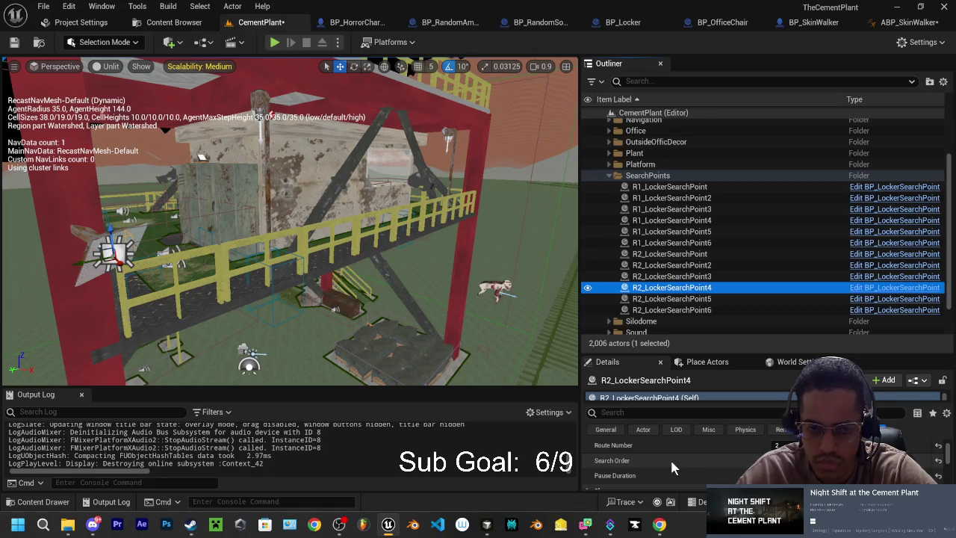
double_click(671, 288)
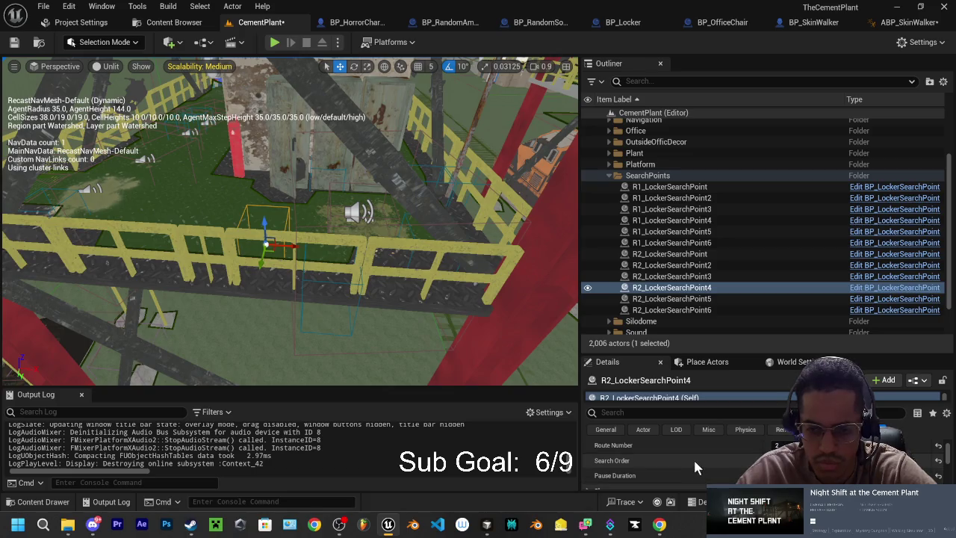
click(691, 300)
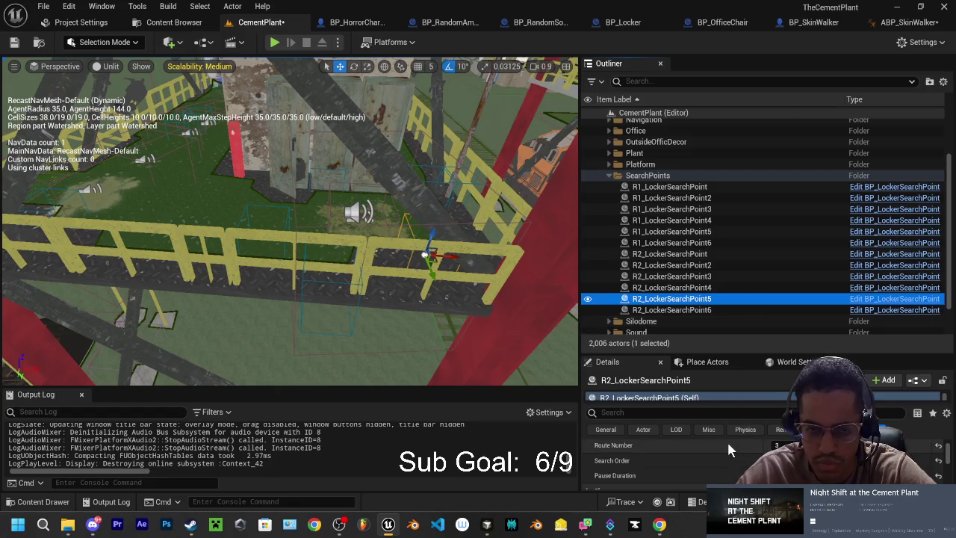
Lower R2_LockerSearchPoint6 slightly on Z and start a play test.
drag(299, 224, 269, 239)
mouse_move(540, 297)
mouse_down()
mouse_move(530, 299)
mouse_move(540, 297)
mouse_up()
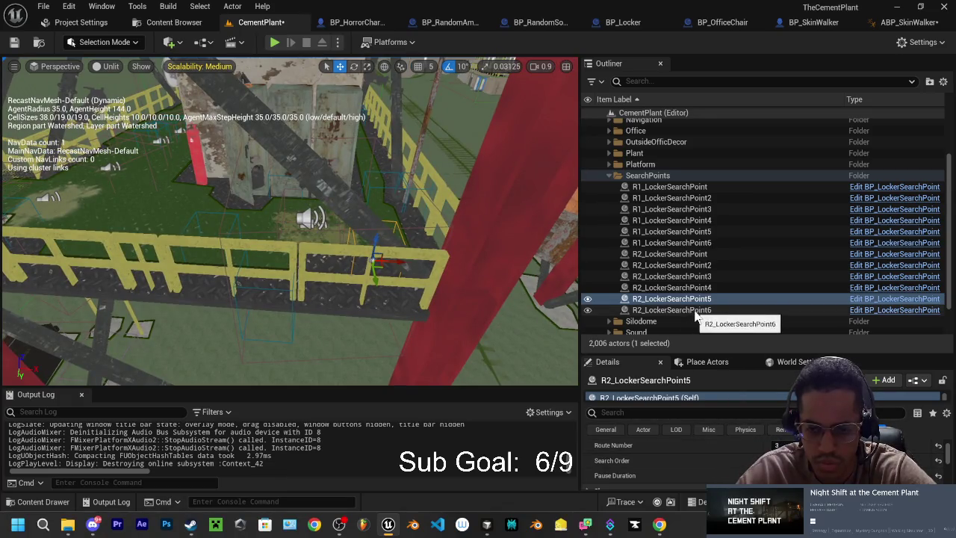
click(672, 310)
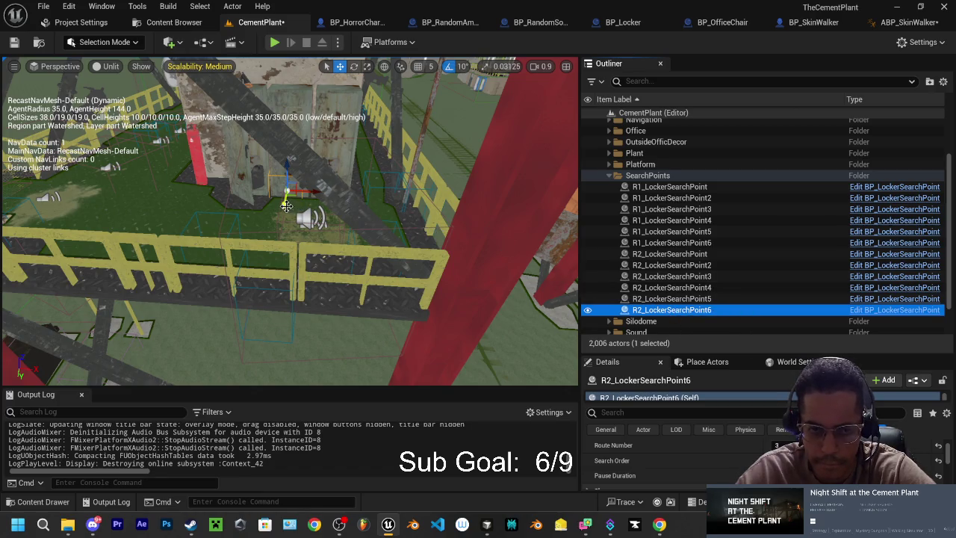
drag(286, 201, 285, 211)
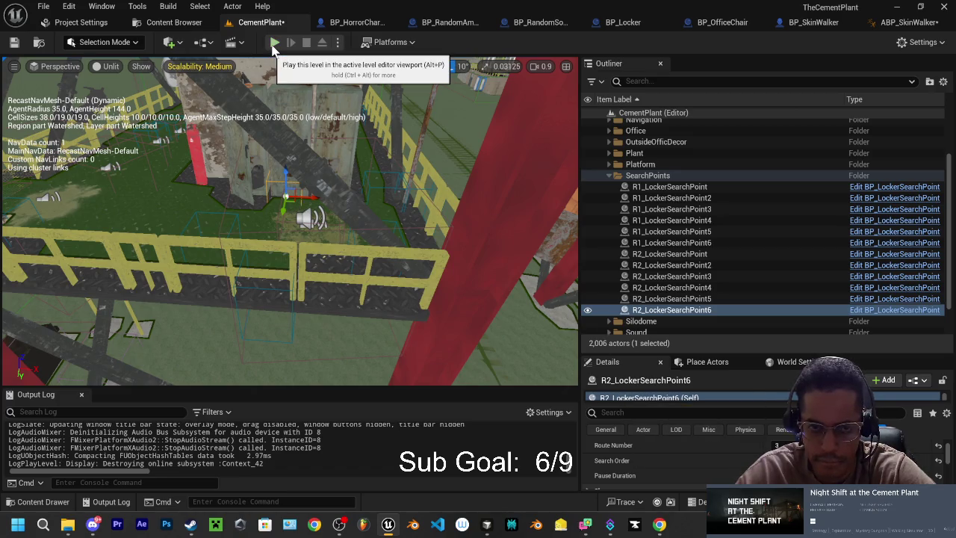
click(274, 42)
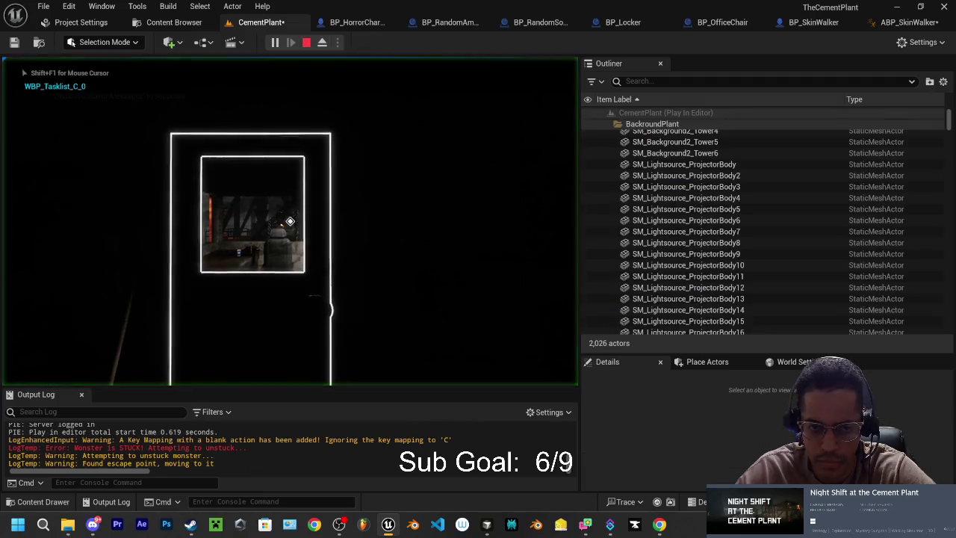
Walk the player past the staircase onto the lit platform and up to the locker.
key(w)
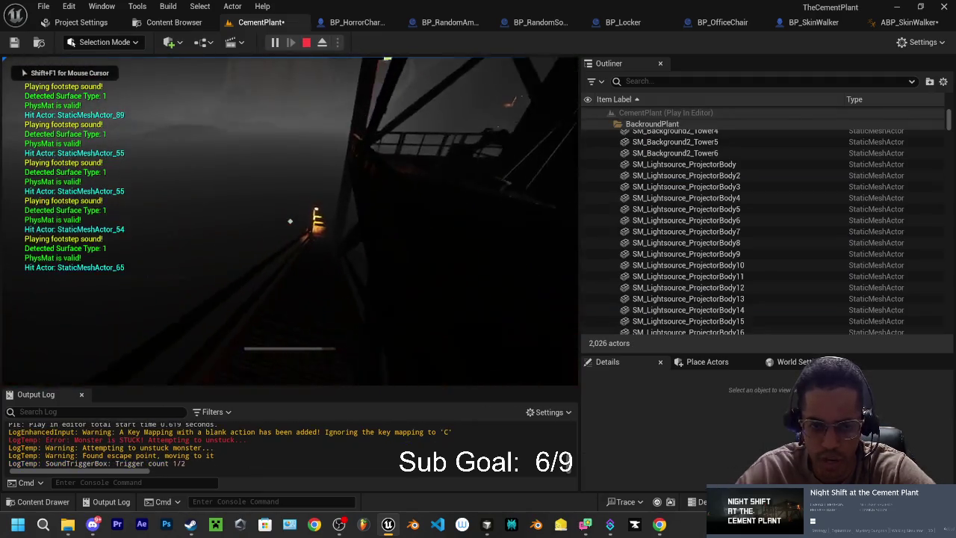
key(w)
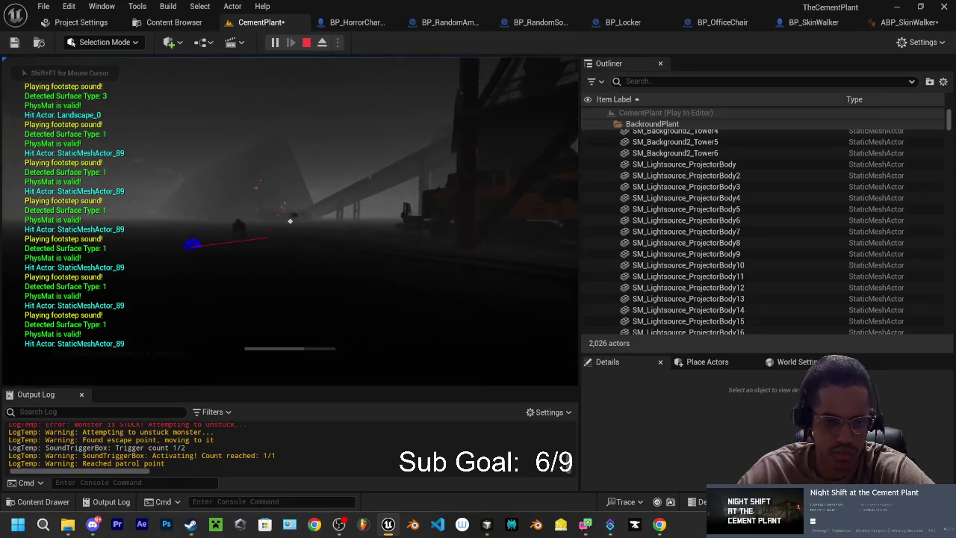
key(w)
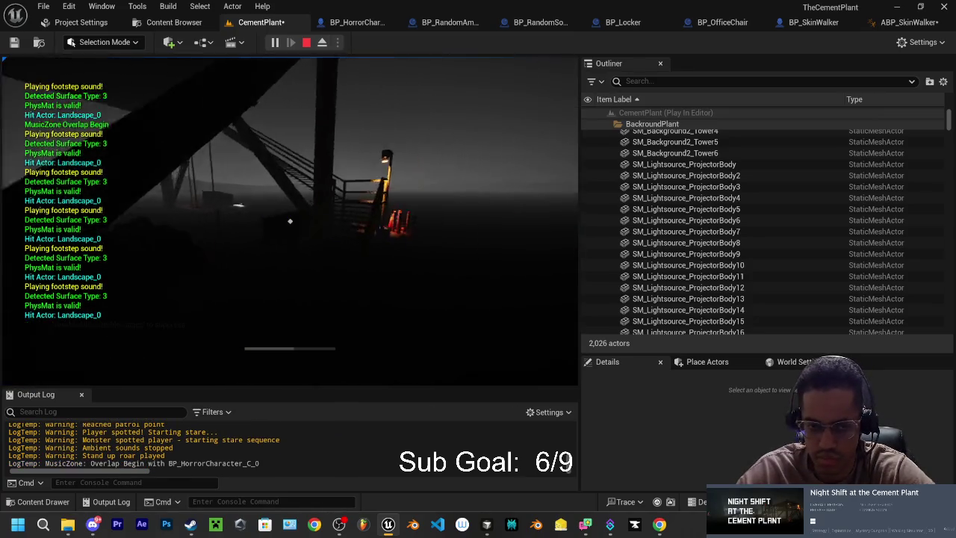
key(w)
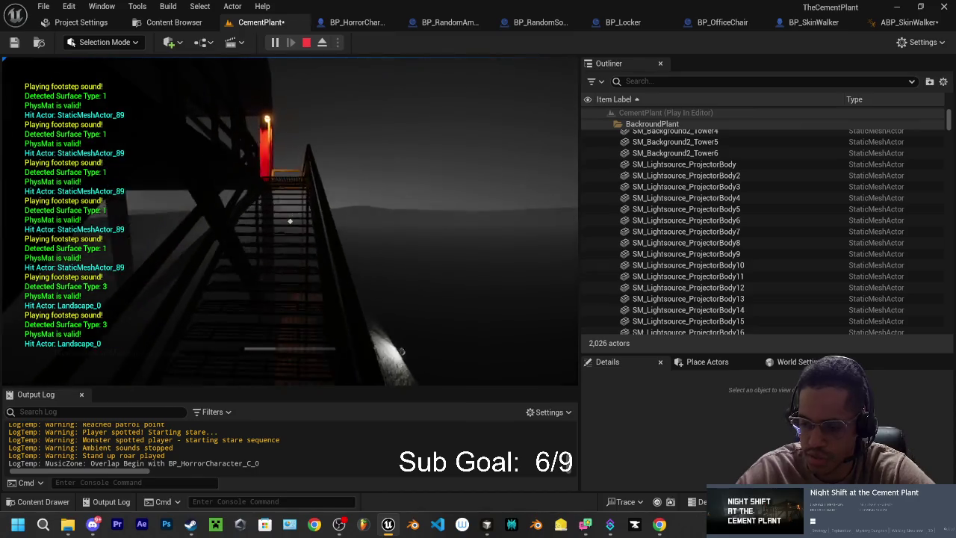
key(w)
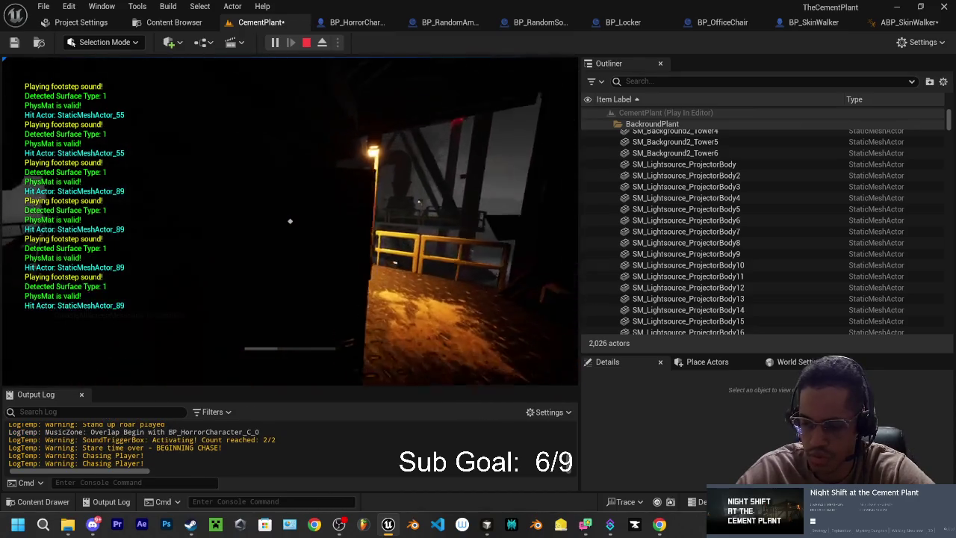
key(w)
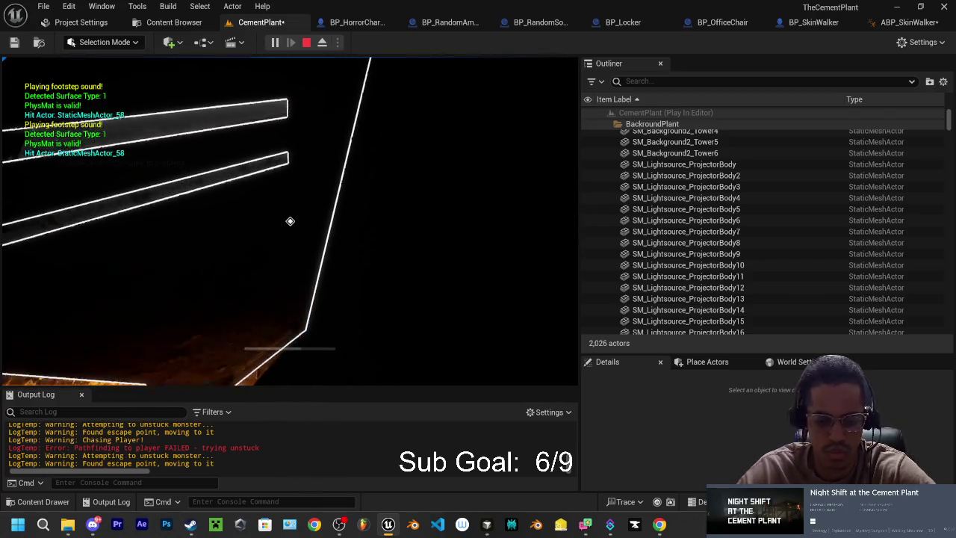
Hide inside the locker, eject to the free camera to watch the monster's search, then end play.
key(e)
key(F8)
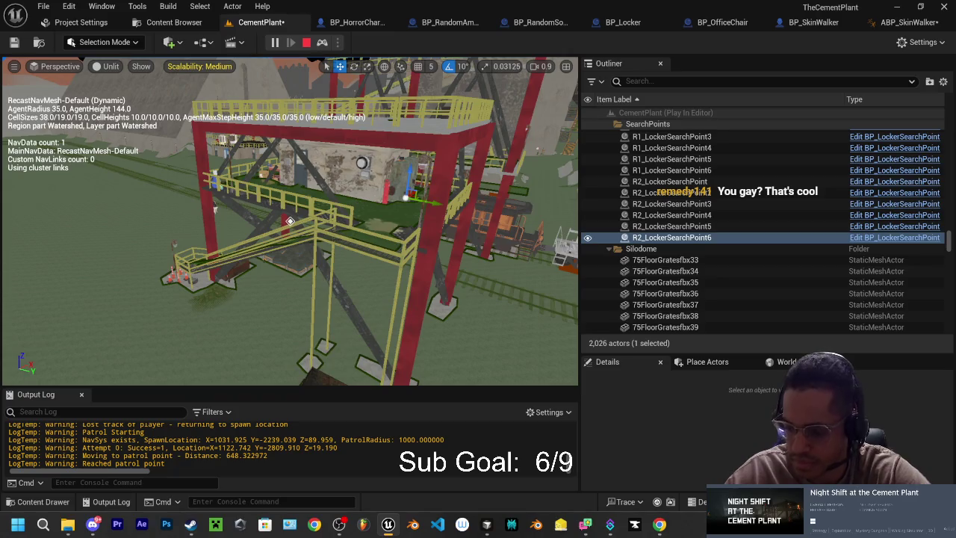
key(Escape)
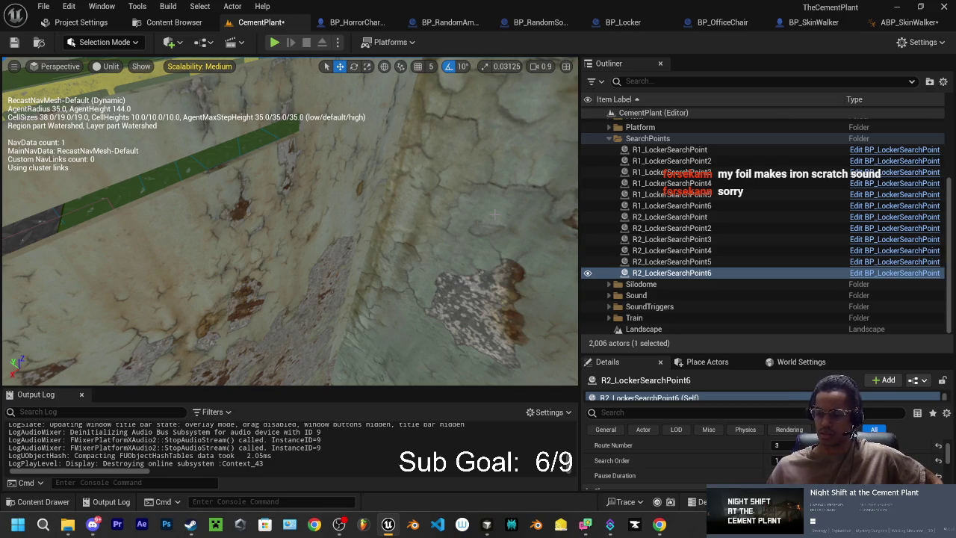
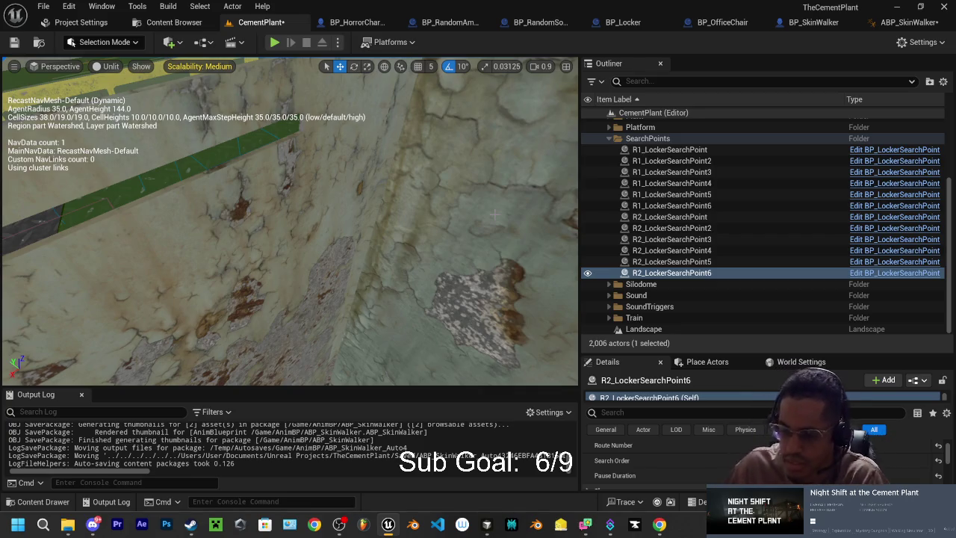
Save the CementPlant level with Ctrl+S.
key(ctrl+s)
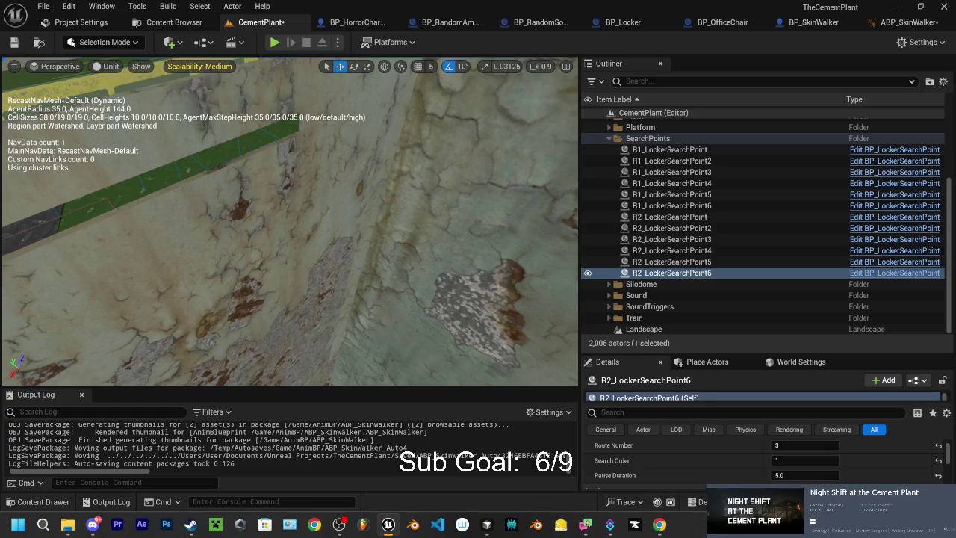
Save the CementPlant level and the ABP_SkinWalker animation blueprint together.
key(ctrl+shift+s)
click(571, 386)
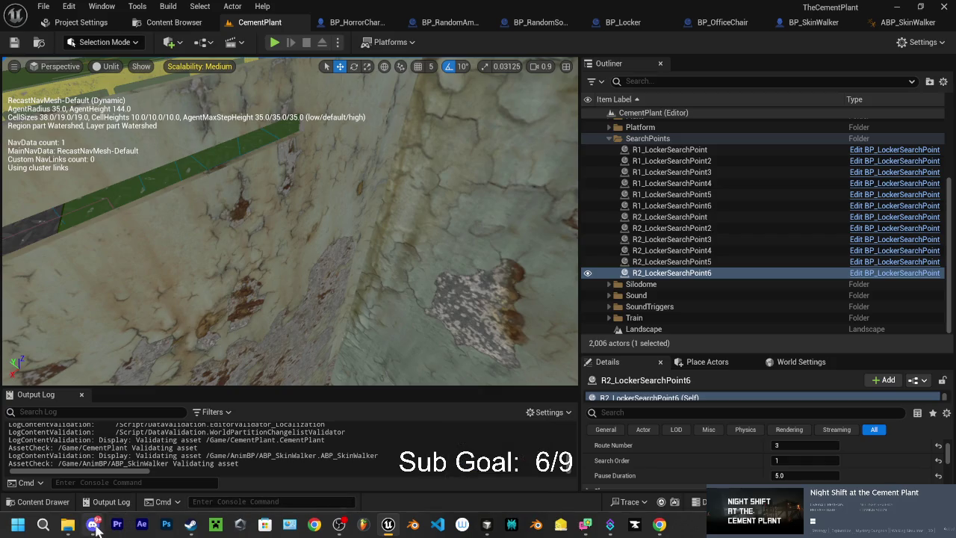
Collapse the SearchPoints folder in the World Outliner.
mouse_move(93, 525)
key(alt+Tab)
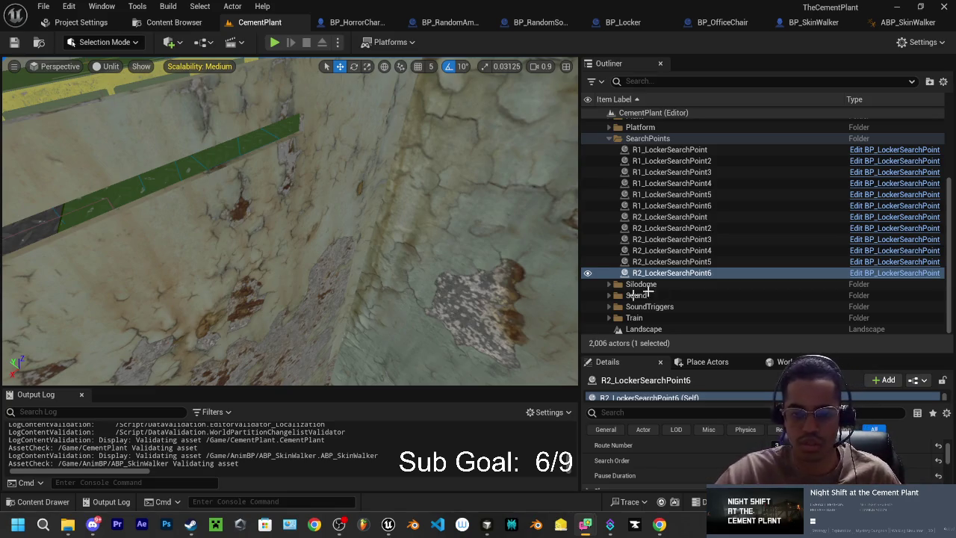
click(609, 139)
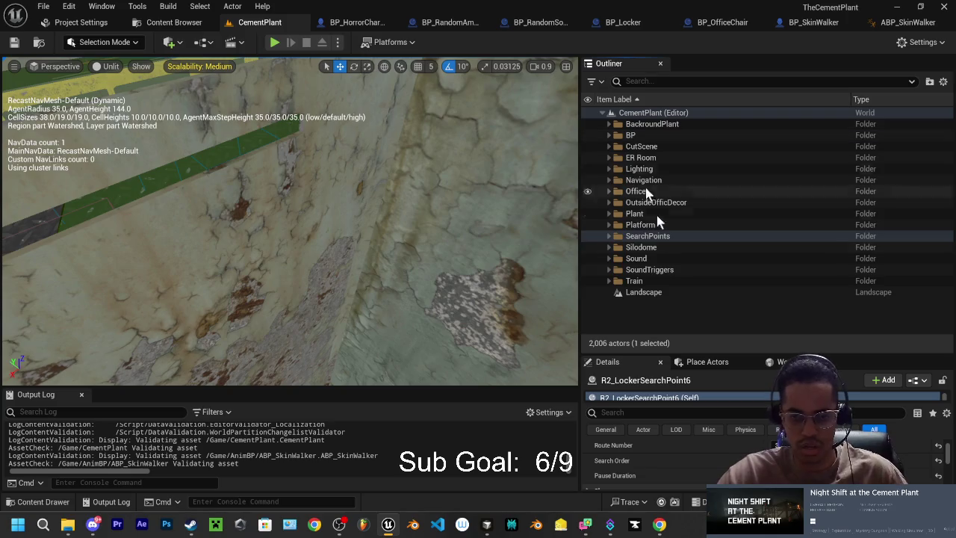
Frame the SearchPoints near the lockers and select R2_LockerSearchPoint4.
double_click(605, 236)
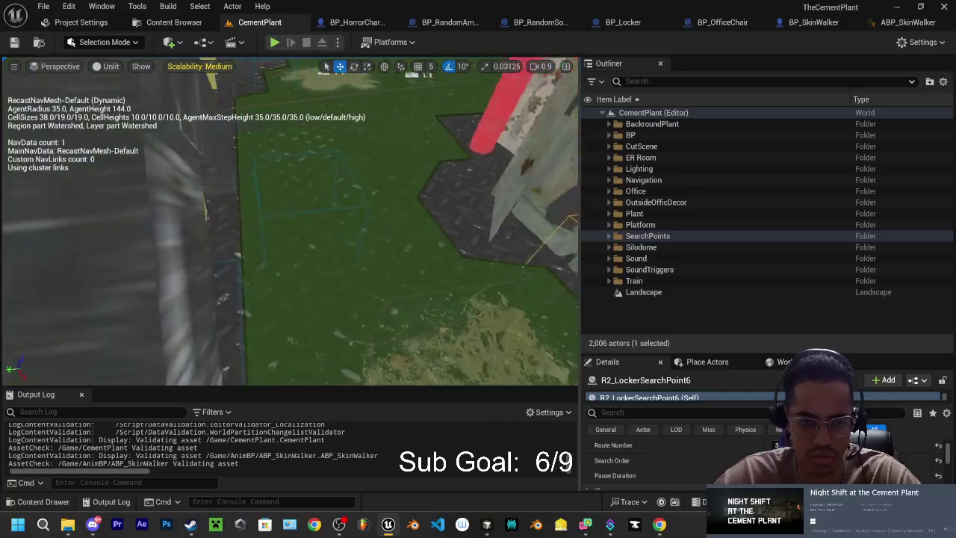
click(650, 238)
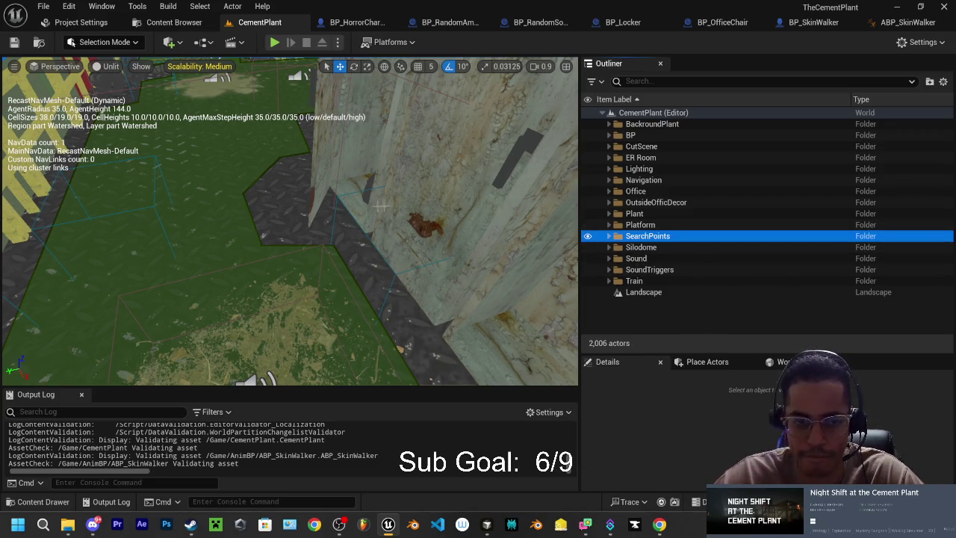
click(153, 206)
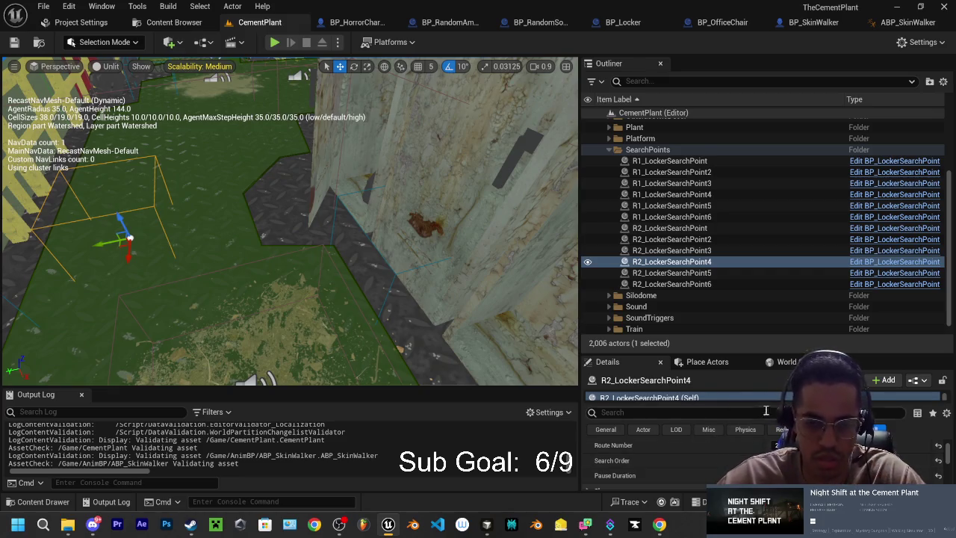
click(675, 274)
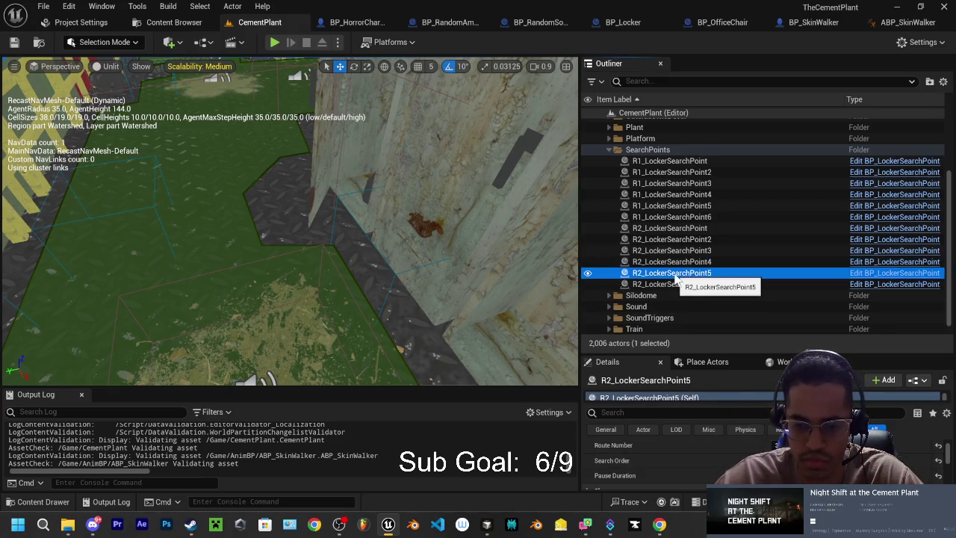
drag(335, 254, 291, 231)
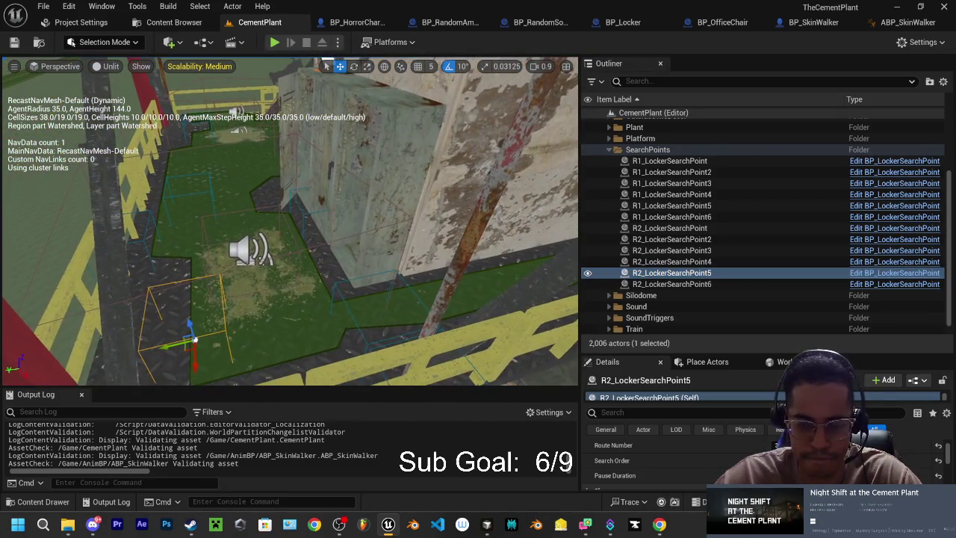
click(685, 285)
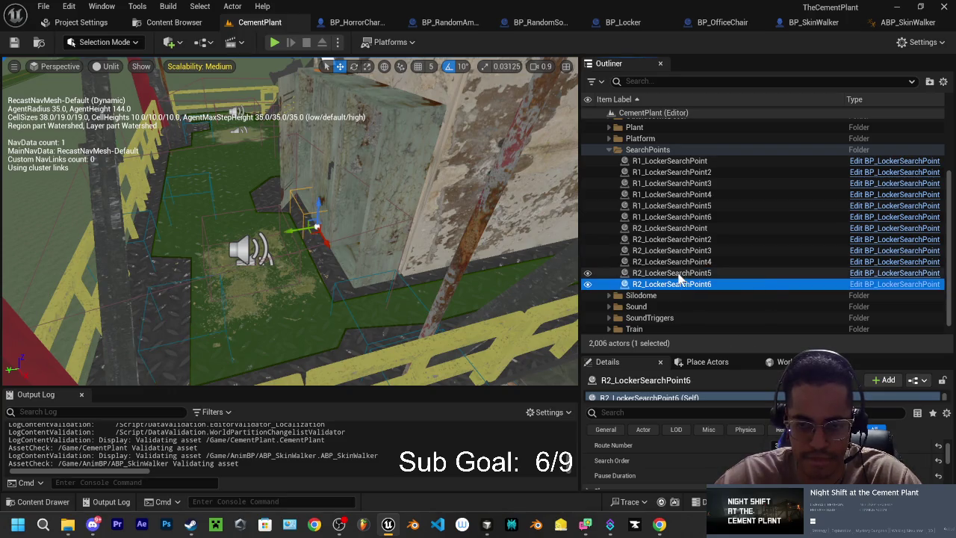
click(678, 273)
click(675, 262)
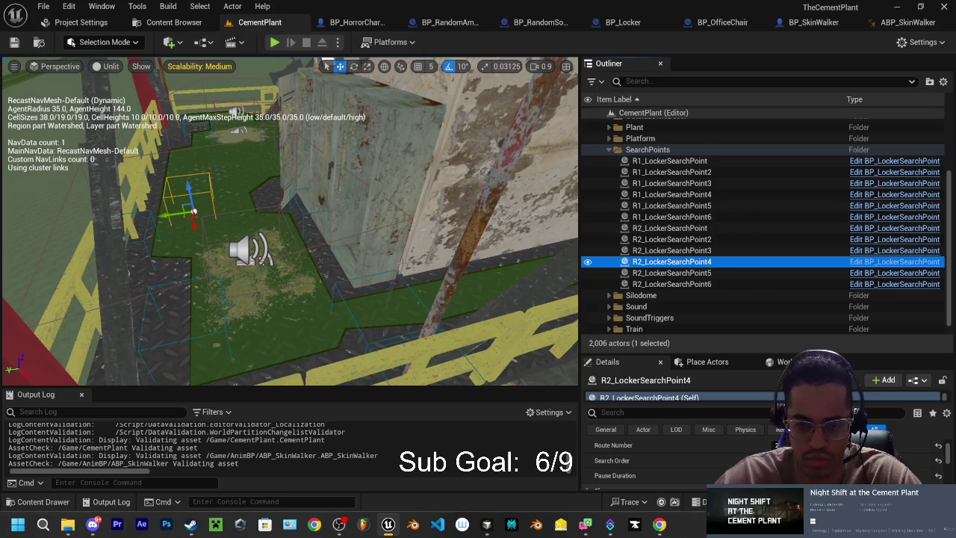
Move R2_LockerSearchPoint4 sideways across the floor beside the lockers.
drag(274, 213, 279, 242)
mouse_move(192, 240)
mouse_down()
mouse_move(291, 235)
mouse_move(309, 224)
mouse_move(344, 251)
mouse_up()
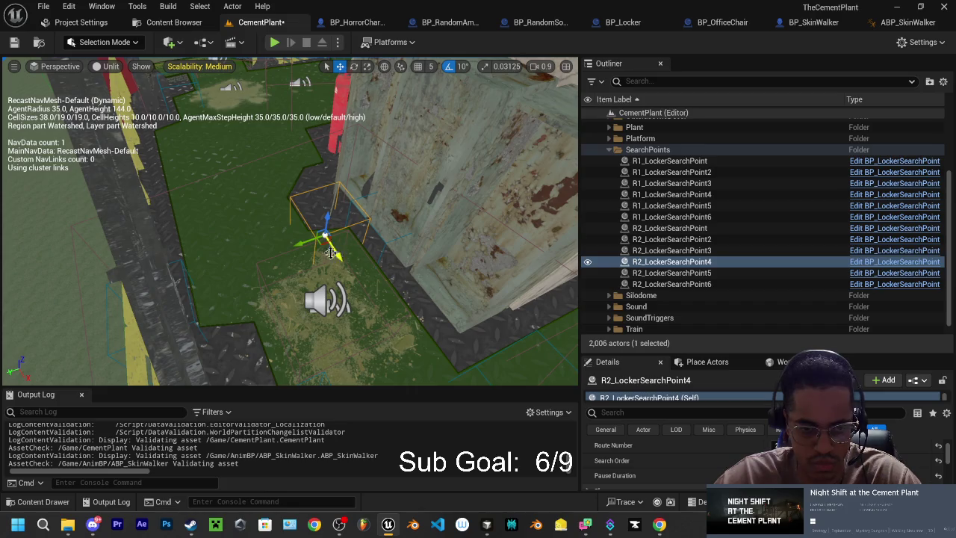
drag(301, 246, 254, 250)
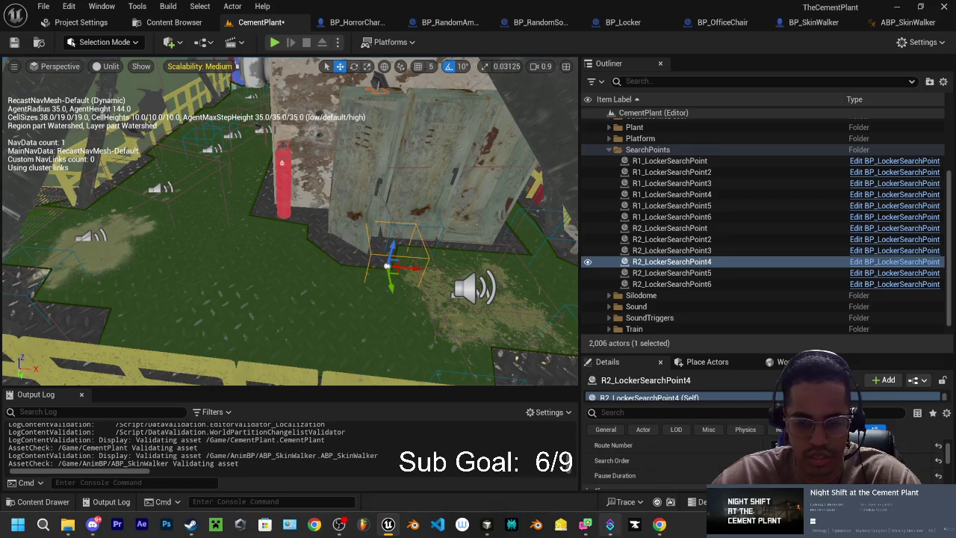
Check the Cursor code editor, then return to the Unreal viewport.
click(487, 526)
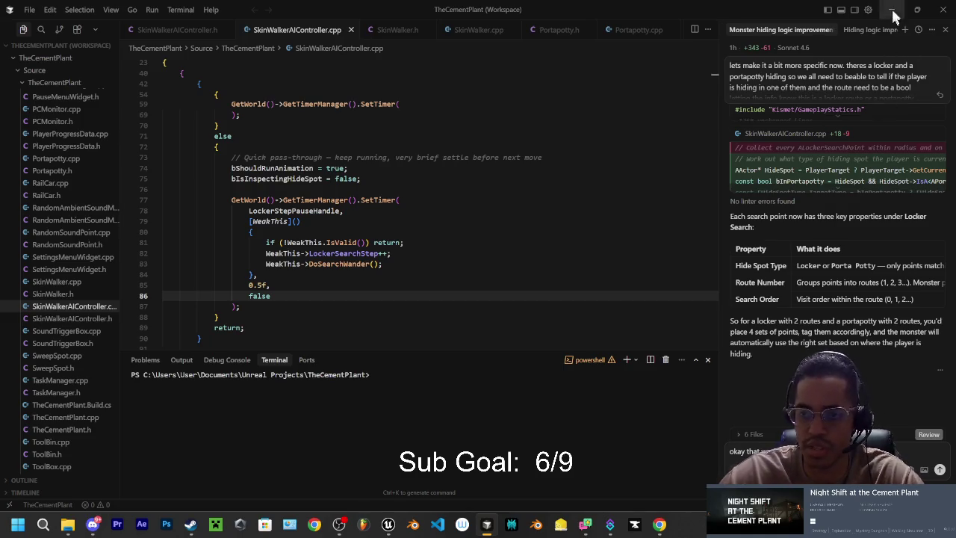
key(alt+Tab)
drag(483, 253, 437, 255)
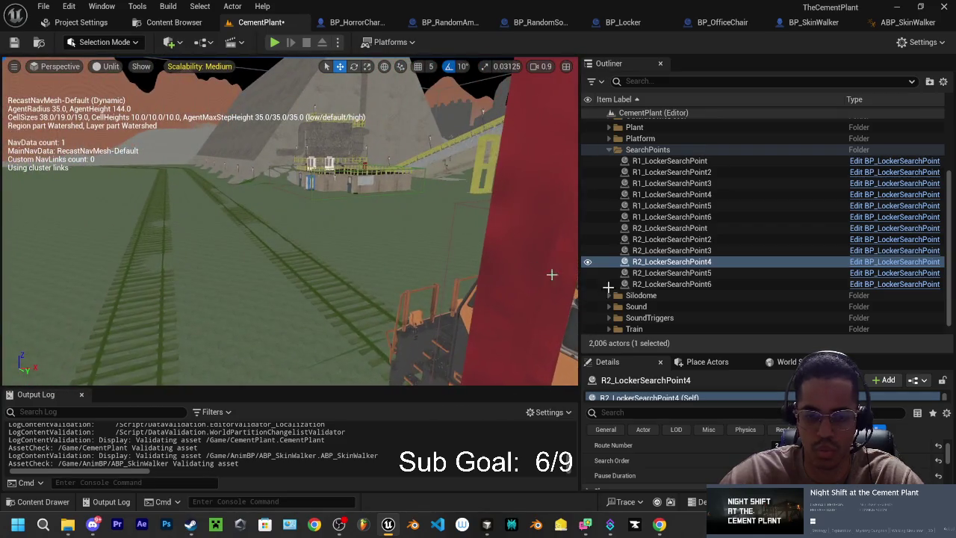
Rename R2_LockerSearchPoint5 to R3_LockerSearchPoint5.
click(683, 273)
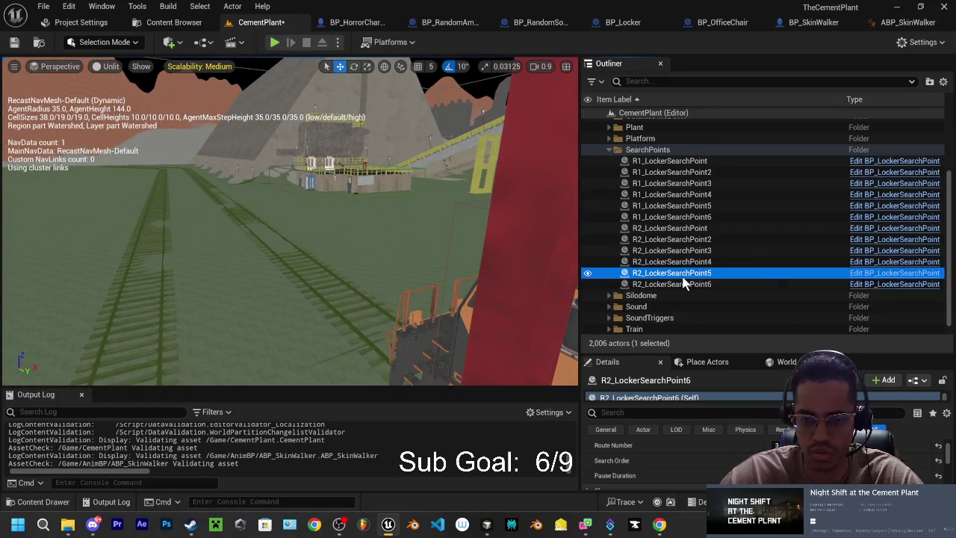
click(684, 274)
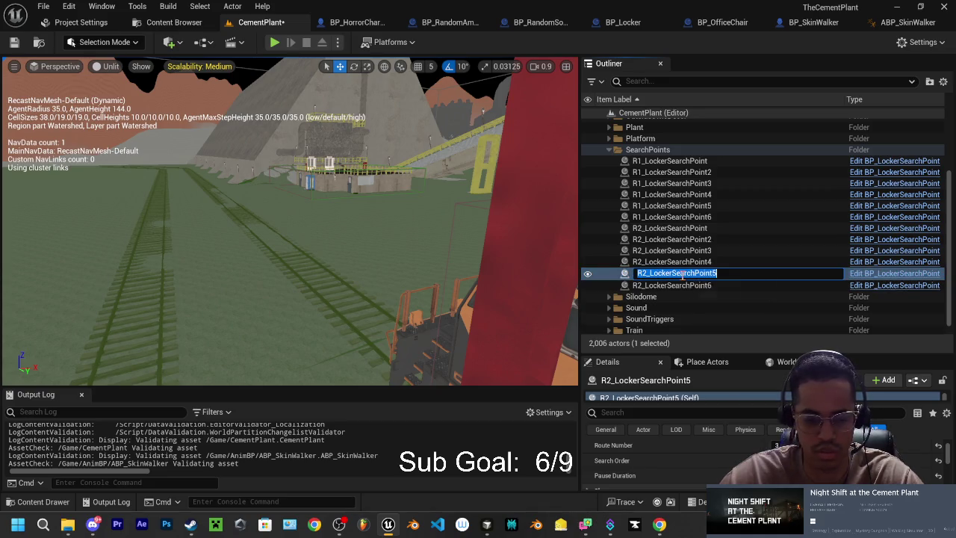
click(648, 274)
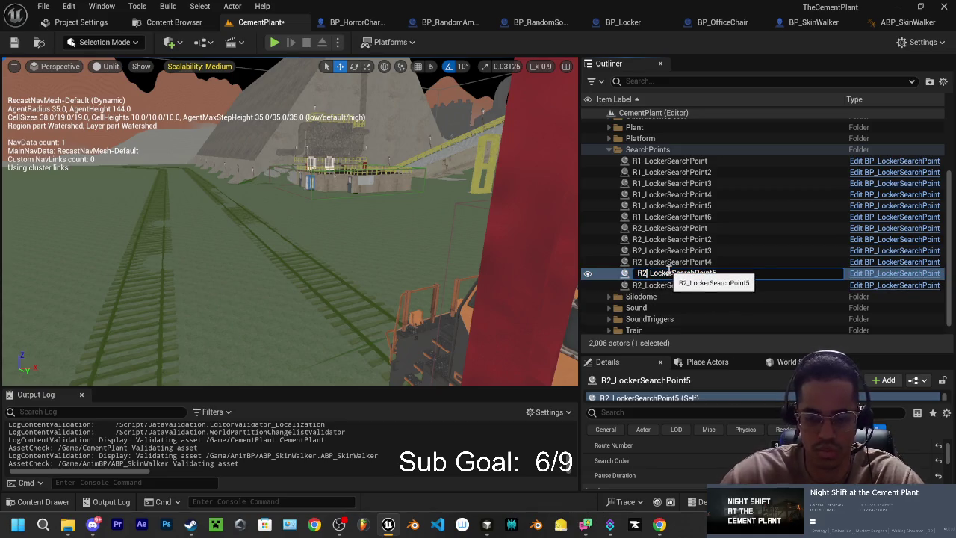
key(BackSpace)
text(3)
click(662, 285)
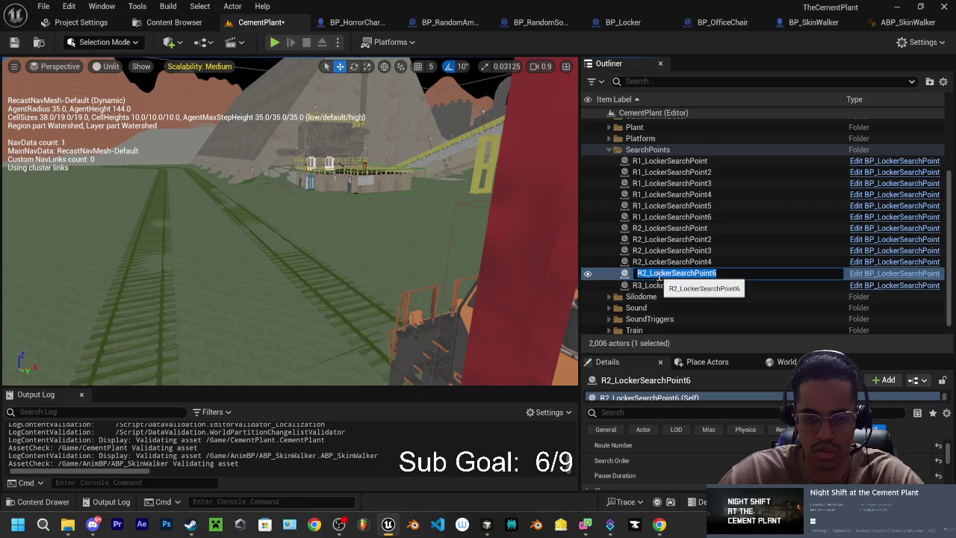
Rename R2_LockerSearchPoint6 to R3_LockerSearchPoint6, then fly the view to the blue portapotty.
key(F2)
click(747, 274)
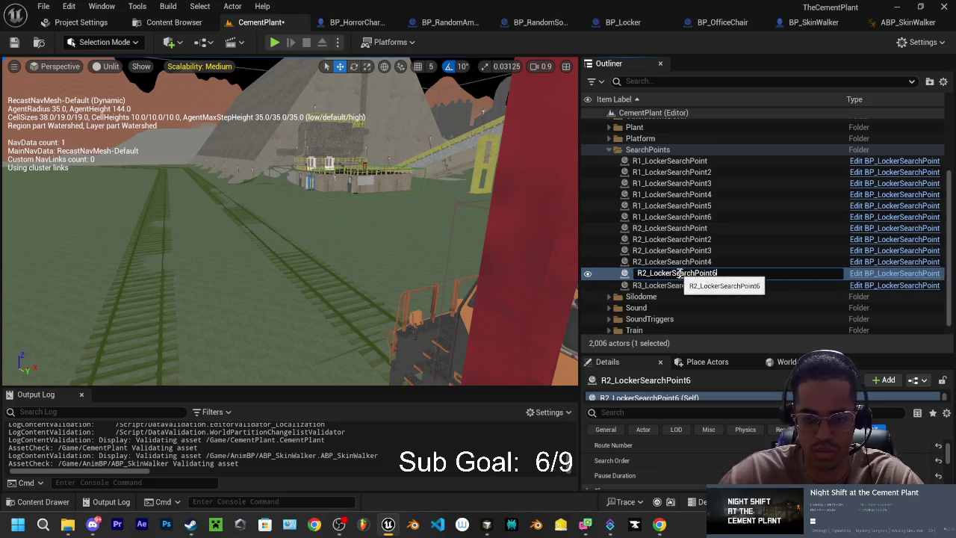
key(BackSpace)
text(3)
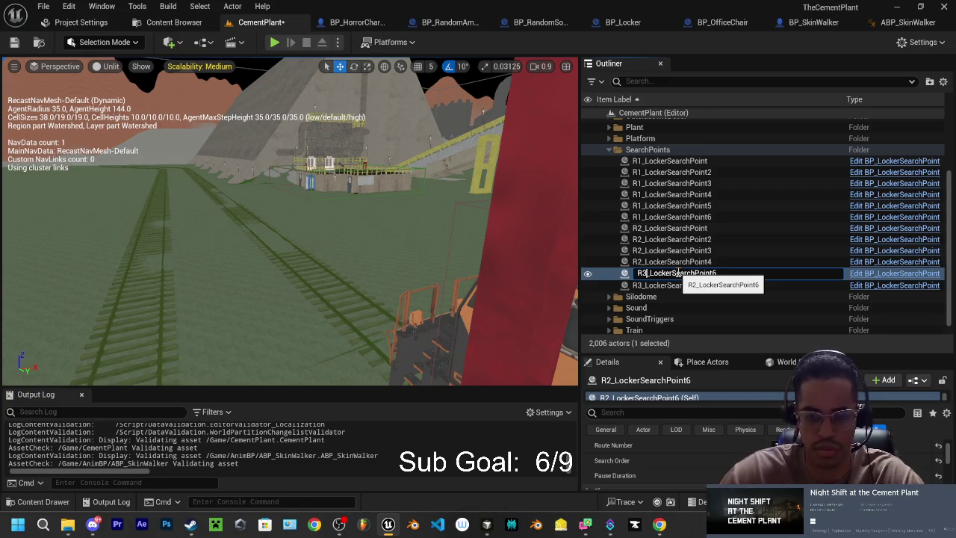
key(Return)
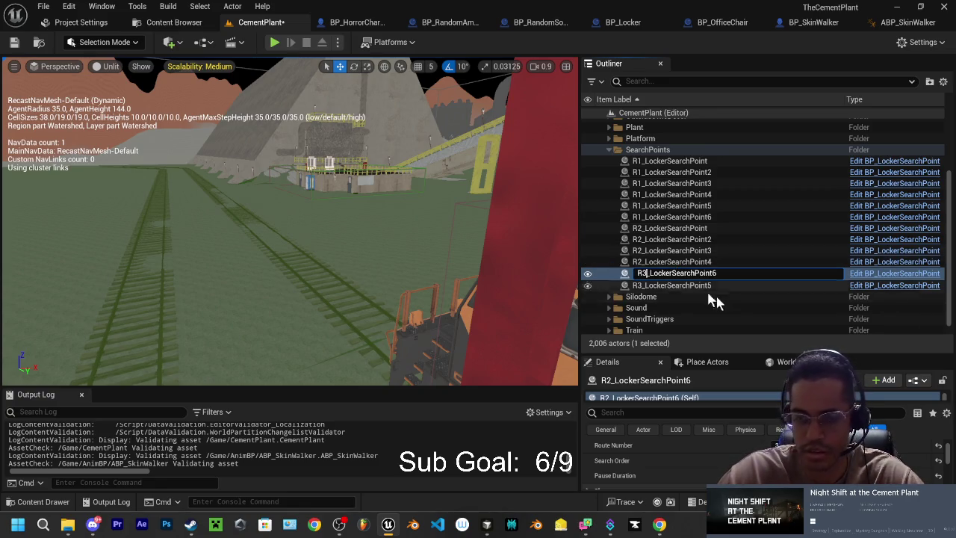
click(657, 273)
mouse_move(406, 209)
mouse_down()
mouse_move(418, 112)
mouse_move(316, 401)
mouse_up()
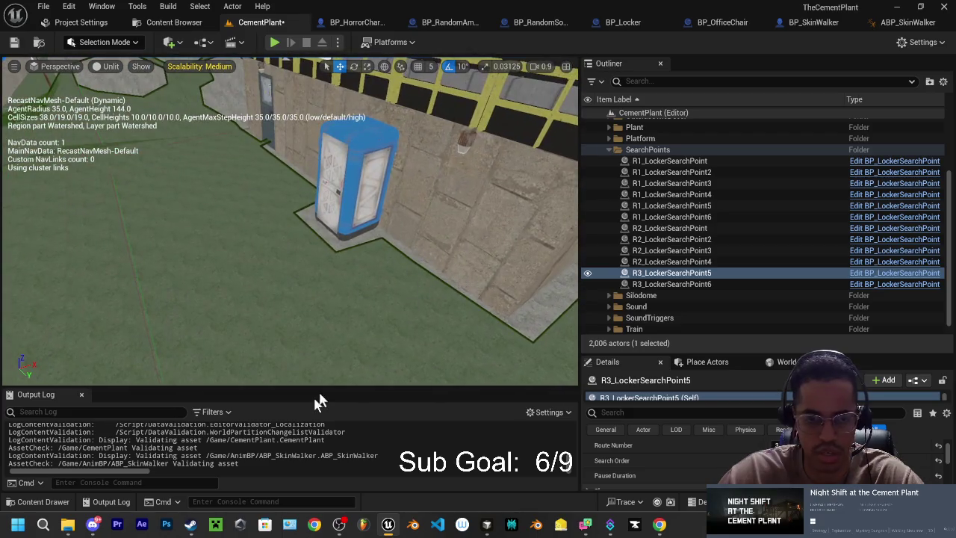
mouse_move(185, 306)
mouse_down()
mouse_move(185, 329)
mouse_move(223, 332)
mouse_up()
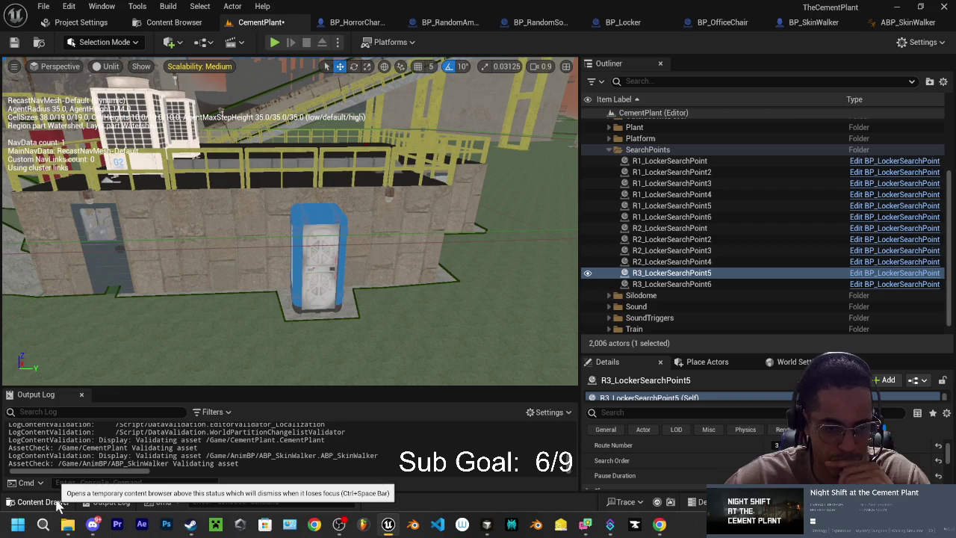
In Cursor's AI chat, ask whether the portapotty door can become partially transparent while hiding.
click(486, 523)
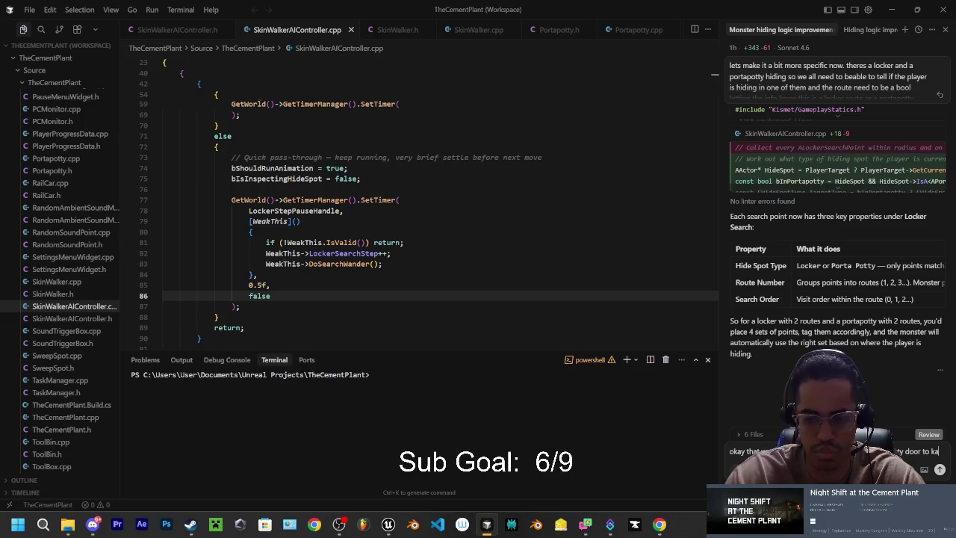
text(e the d)
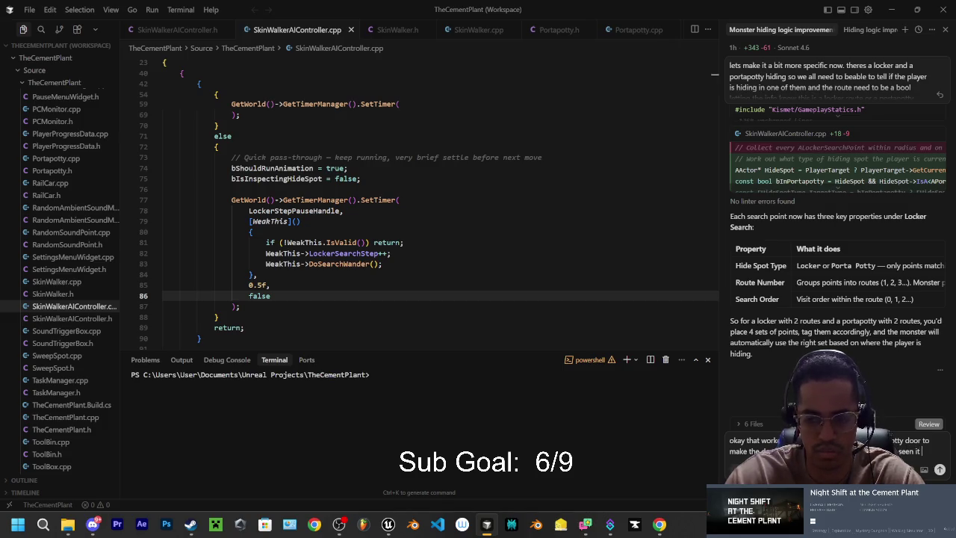
text(roblox and the)
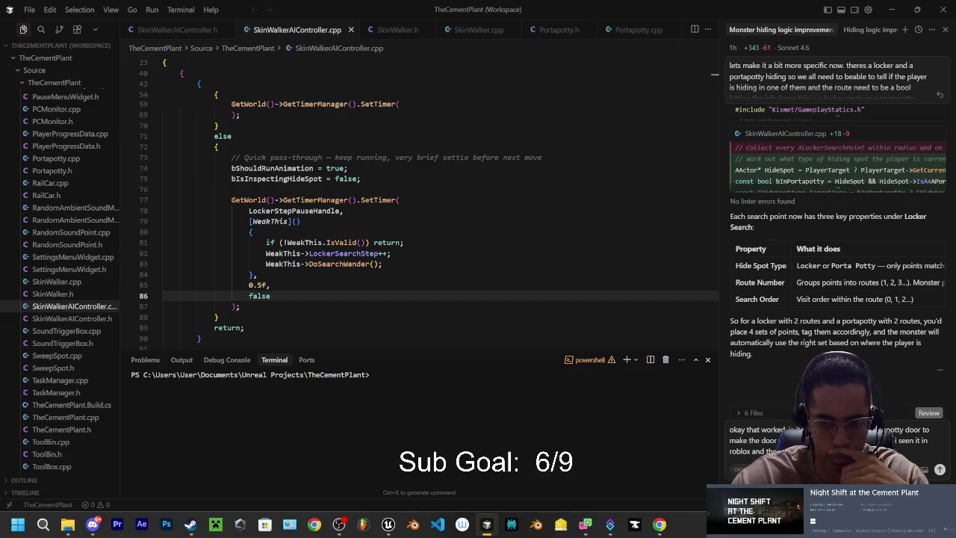
key(Return)
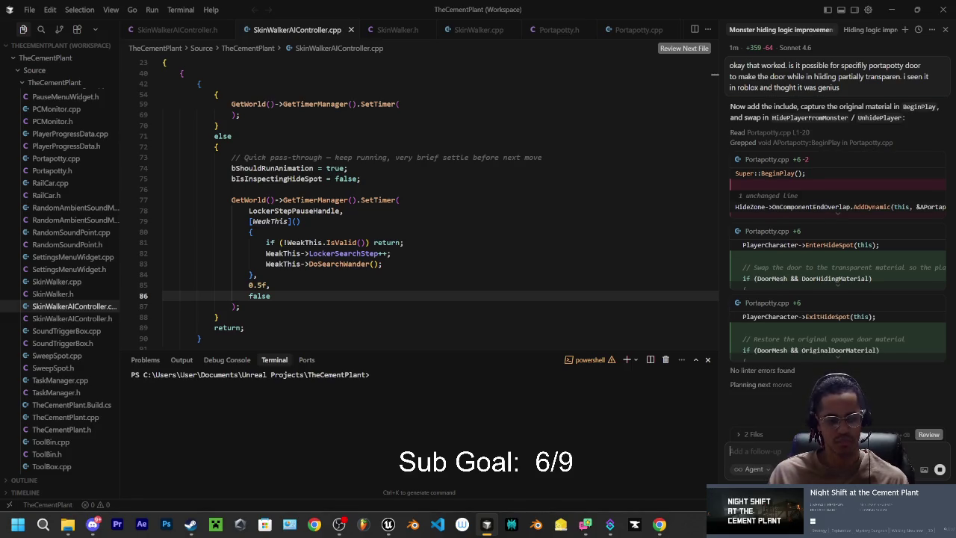
Focus Cursor's chat input after the agent's translucent-door setup reply.
click(747, 451)
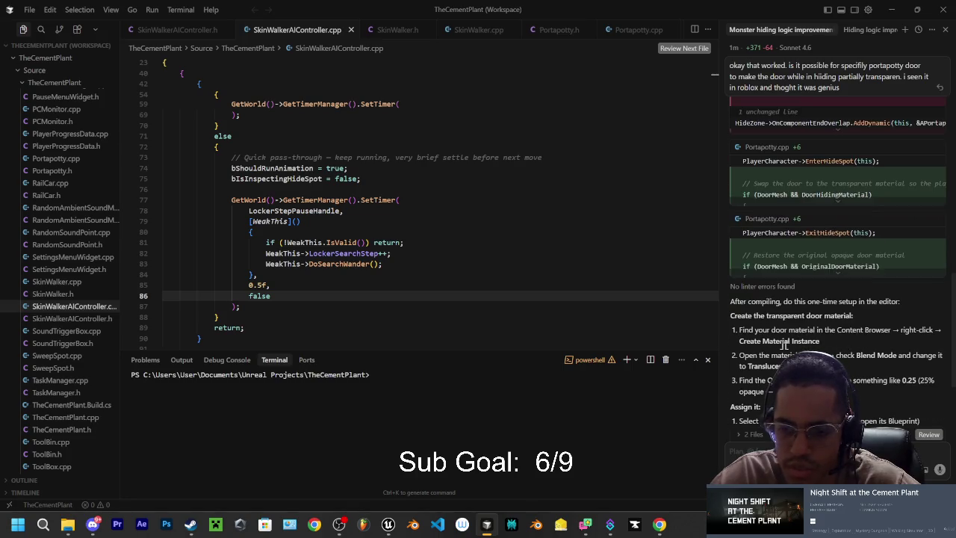
Start a follow-up asking whether the door material could simply be copied and made transparent.
click(731, 450)
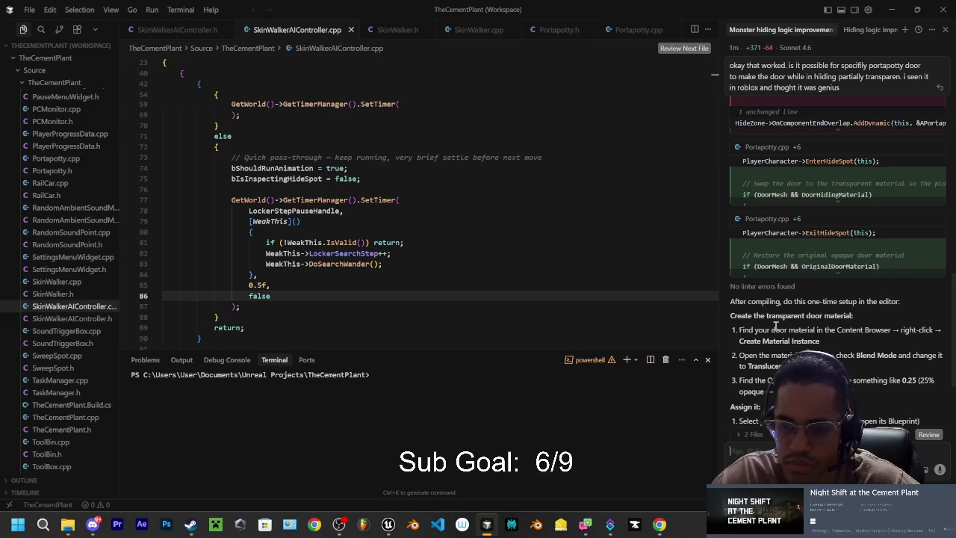
scroll(777, 344, down, 2)
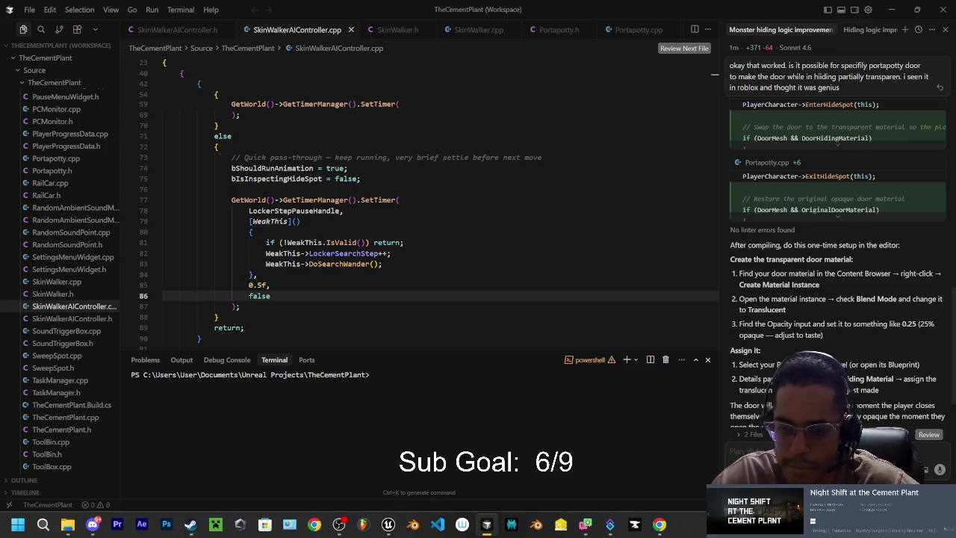
scroll(843, 259, down, 1)
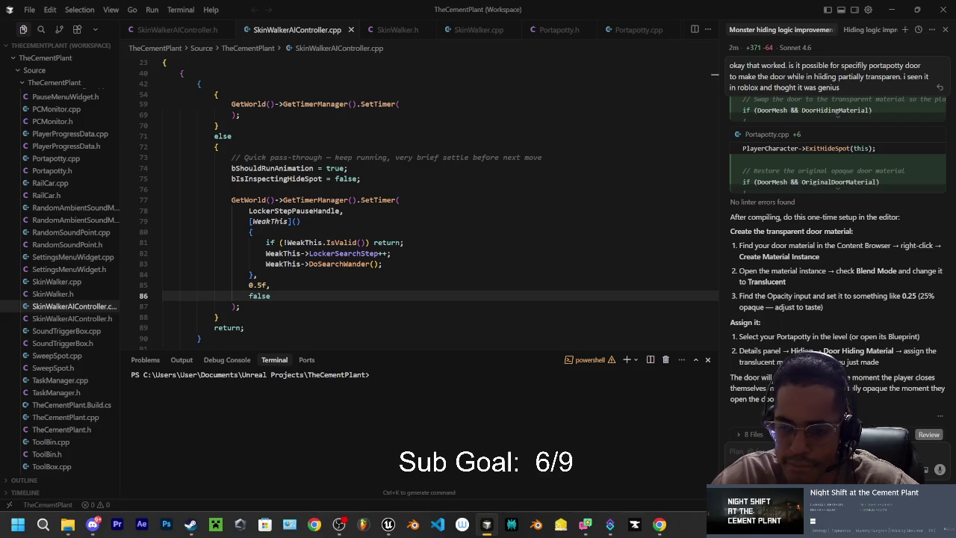
text(so could)
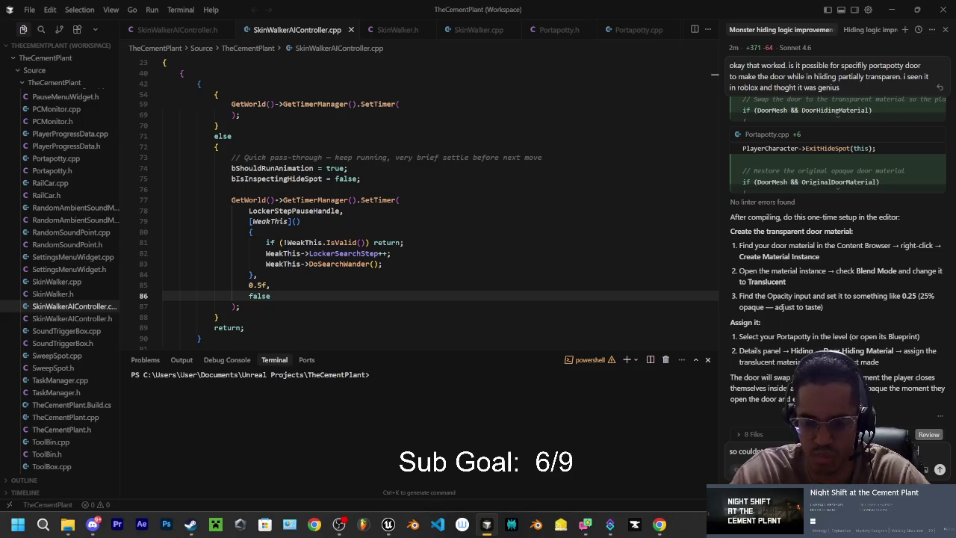
Send the copy-and-make-transparent question, then return to Unreal Editor.
text(transparen)
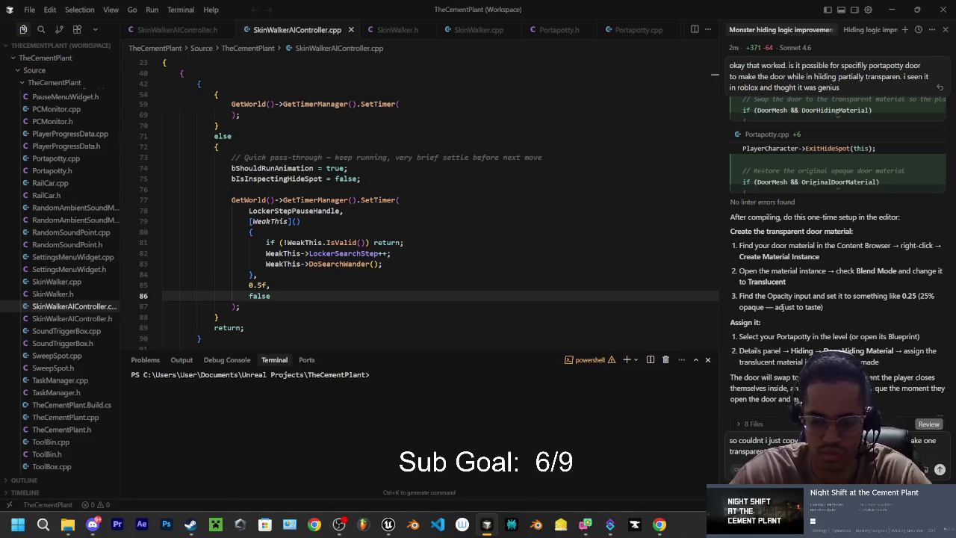
key(Return)
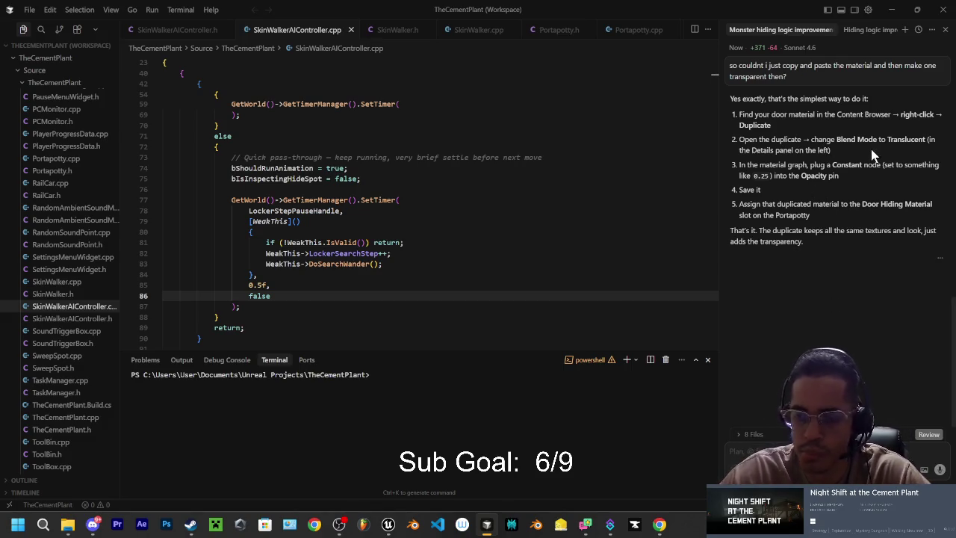
mouse_move(373, 529)
mouse_move(192, 528)
click(388, 525)
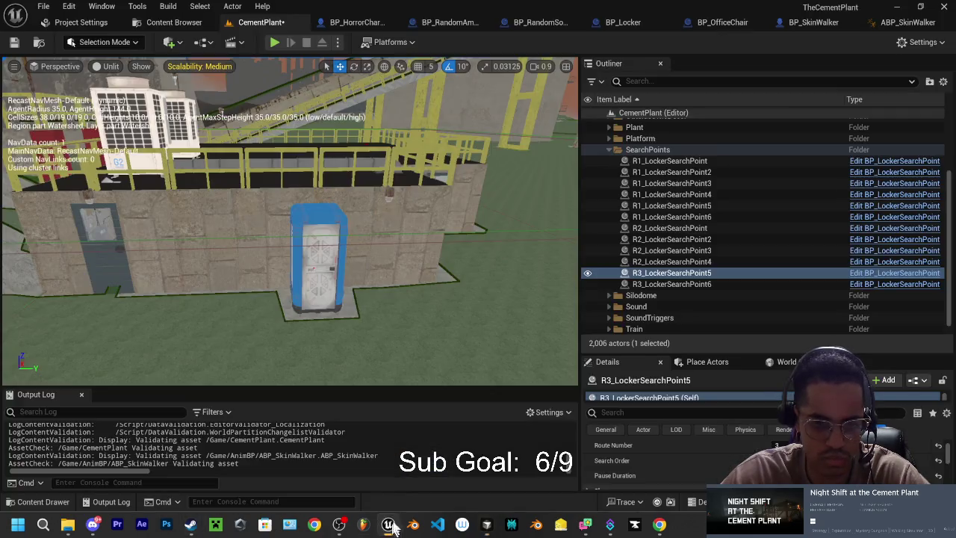
Select the portapotty and browse to its MI_PlasticToilet material in the TransMat folder.
click(323, 276)
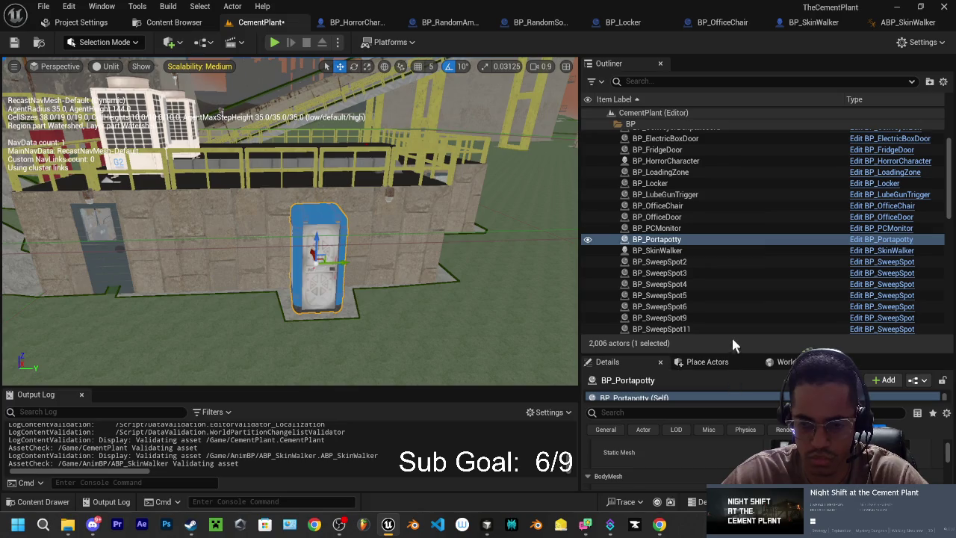
drag(735, 351, 746, 216)
scroll(724, 406, down, 1)
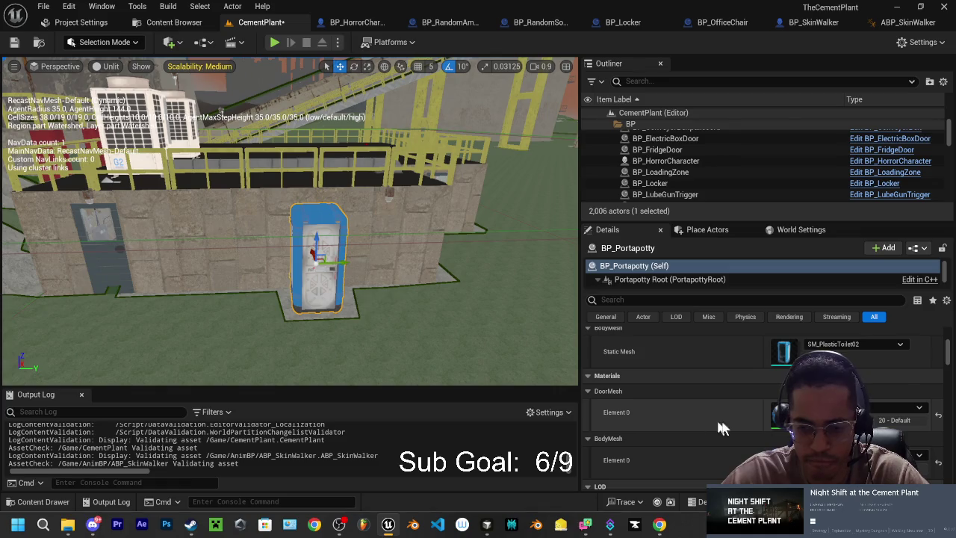
click(938, 416)
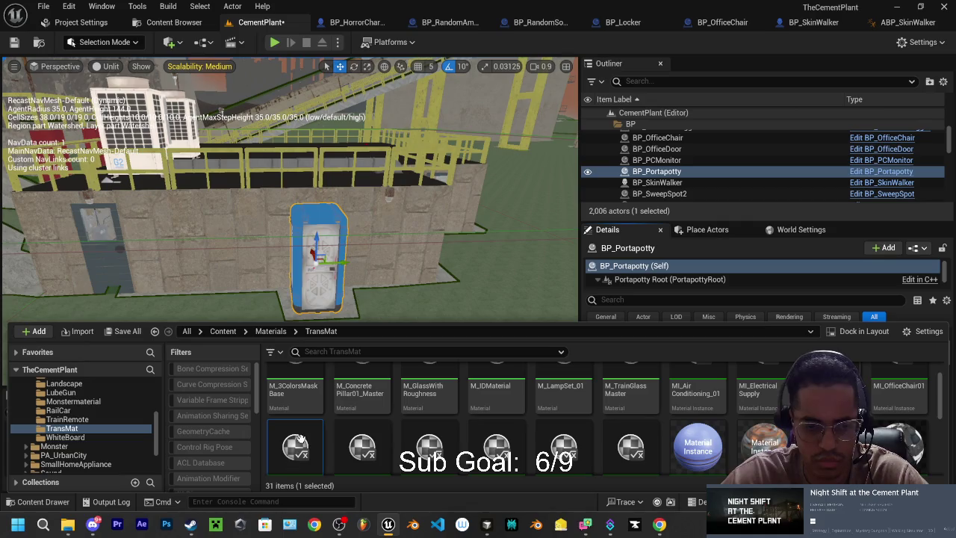
scroll(448, 432, down, 1)
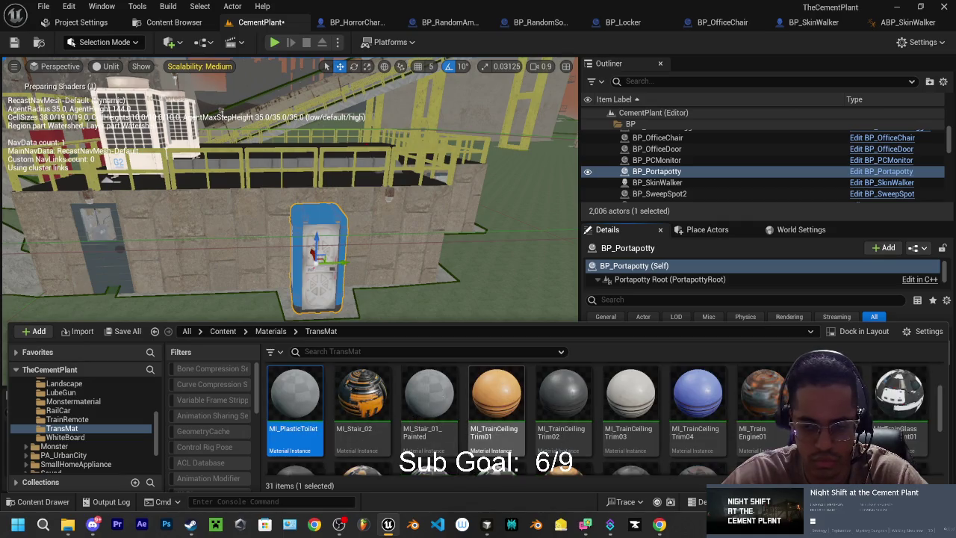
Save all modified packages, including the CementPlant map.
key(ctrl+shift+s)
click(565, 386)
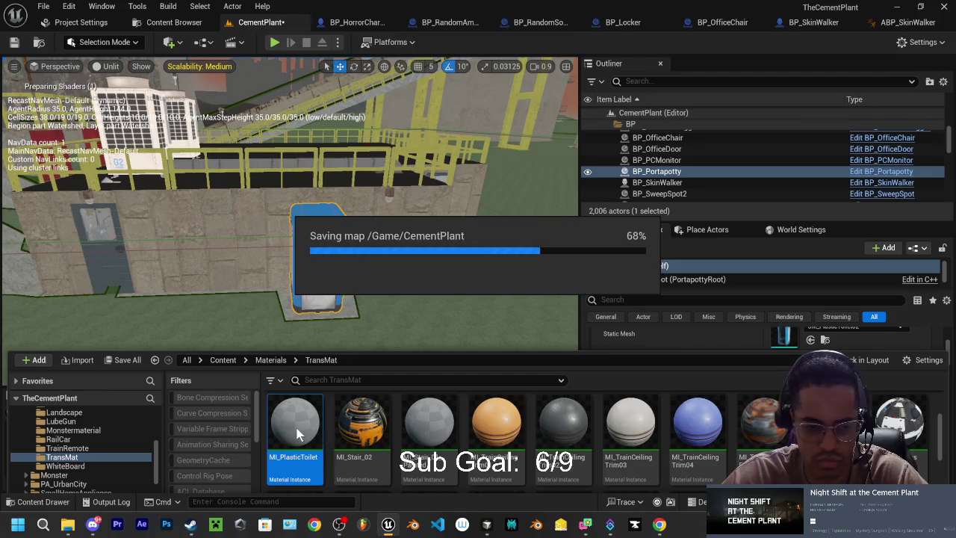
click(35, 505)
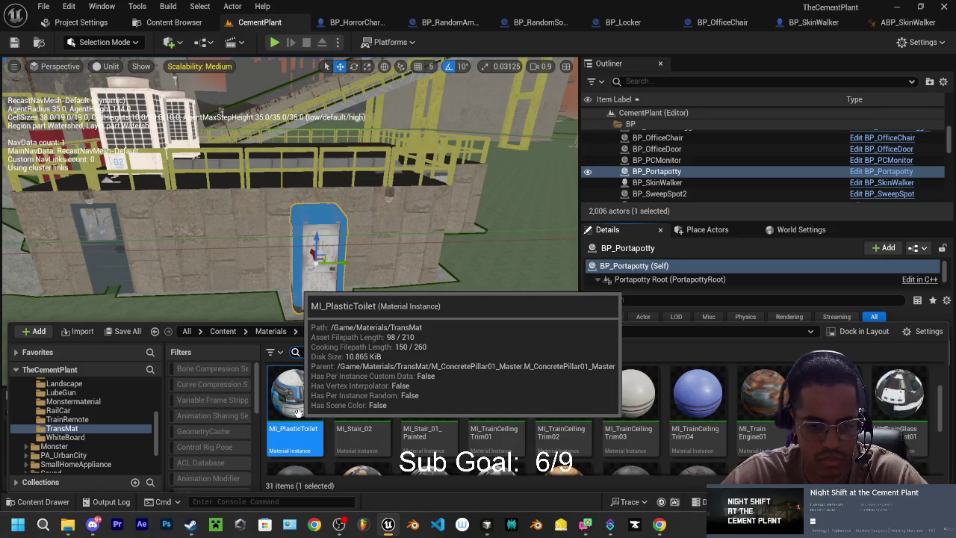
Duplicate MI_PlasticToilet twice, creating MI_PlasticToilet1 and MI_PlasticToilet2 in TransMat.
right_click(288, 425)
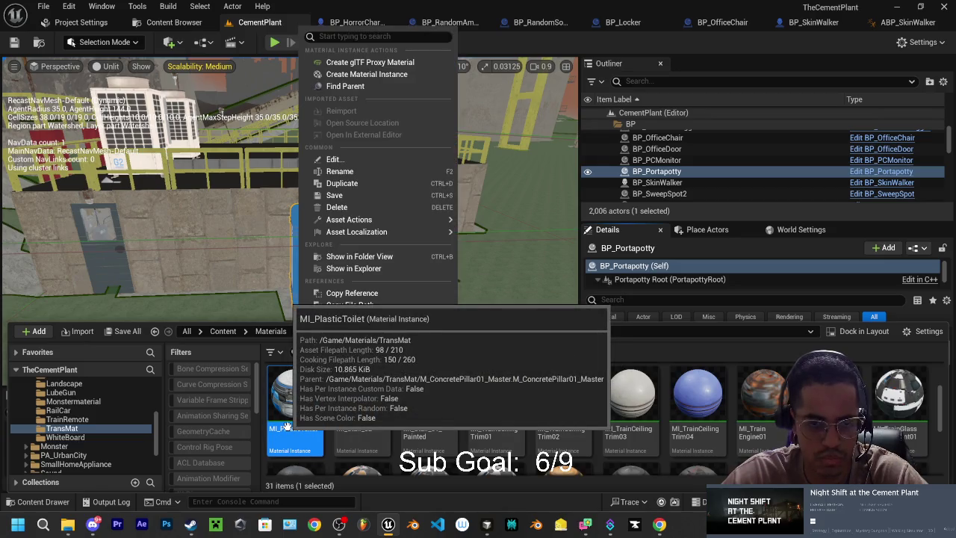
click(293, 419)
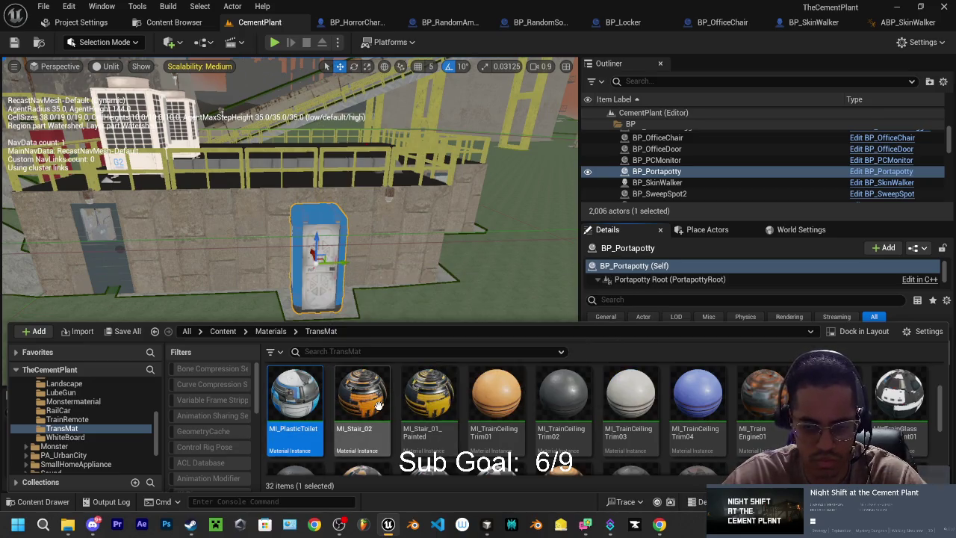
right_click(301, 420)
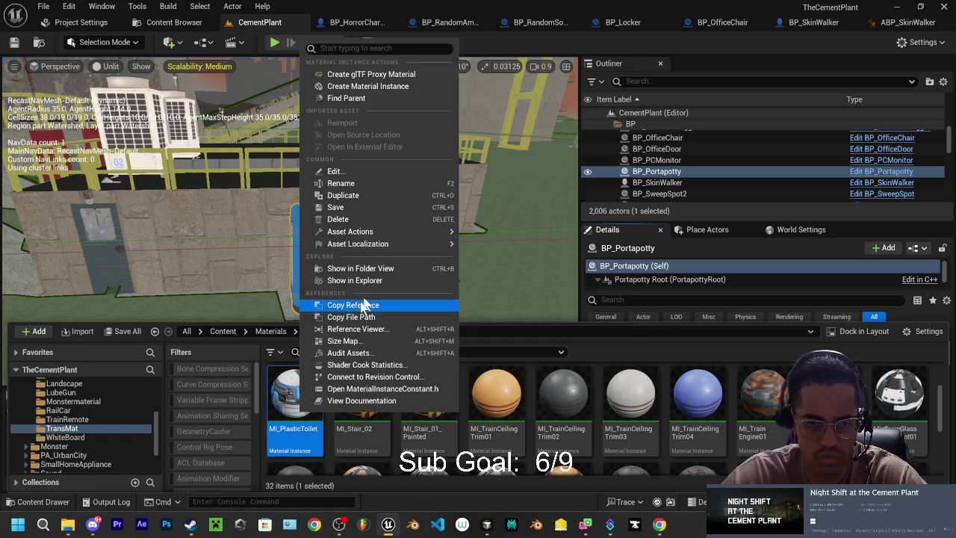
click(345, 195)
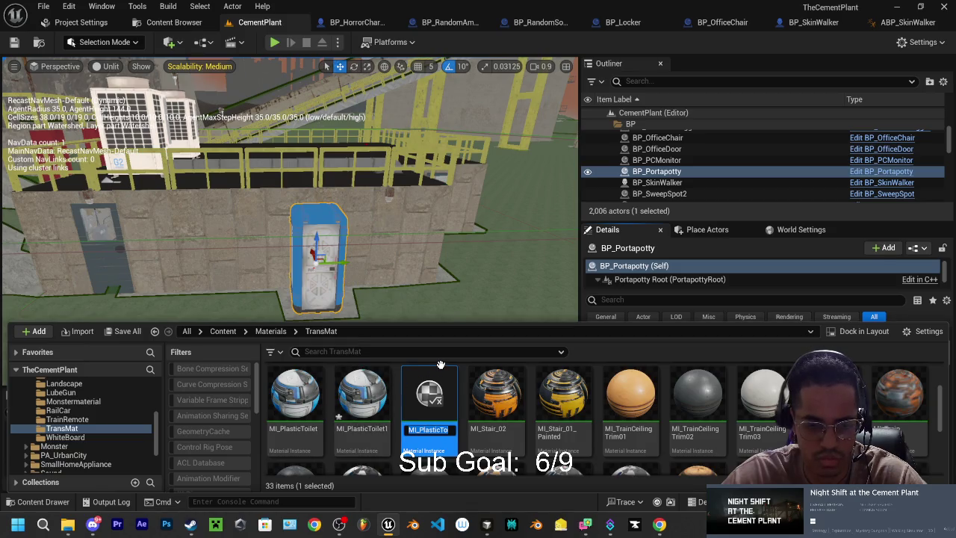
click(418, 404)
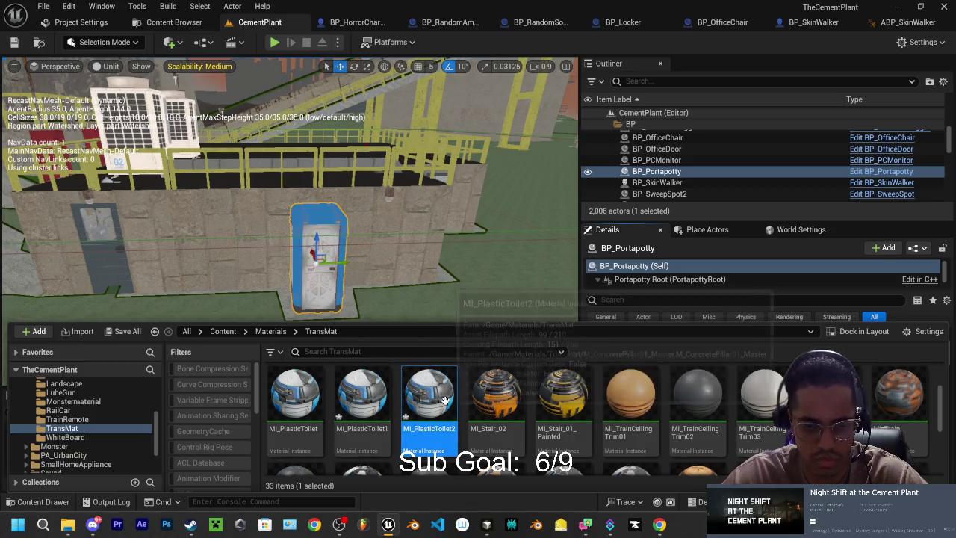
key(ctrl+z)
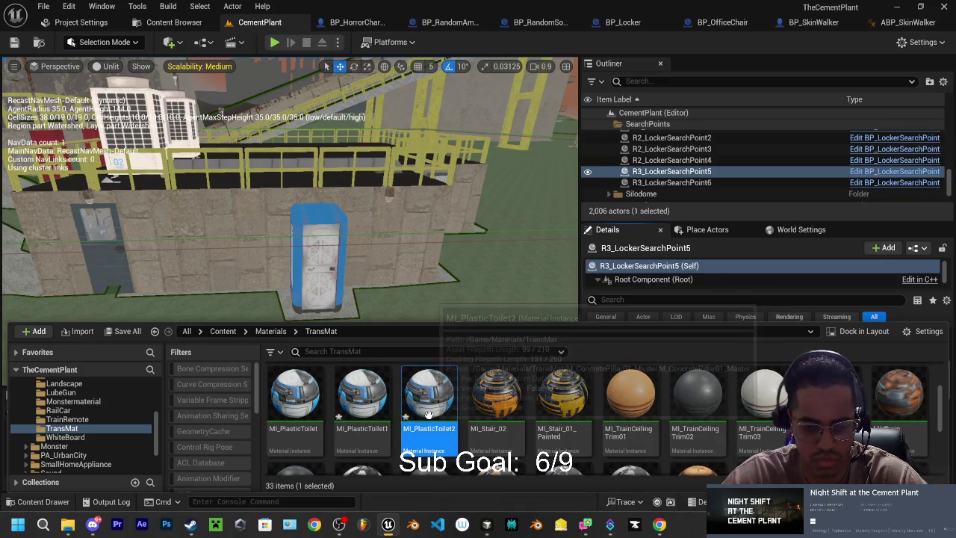
Select R2_LockerSearchPoint4 and R3_LockerSearchPoint5 in the Outliner, then undo the last selection.
key(ctrl+z)
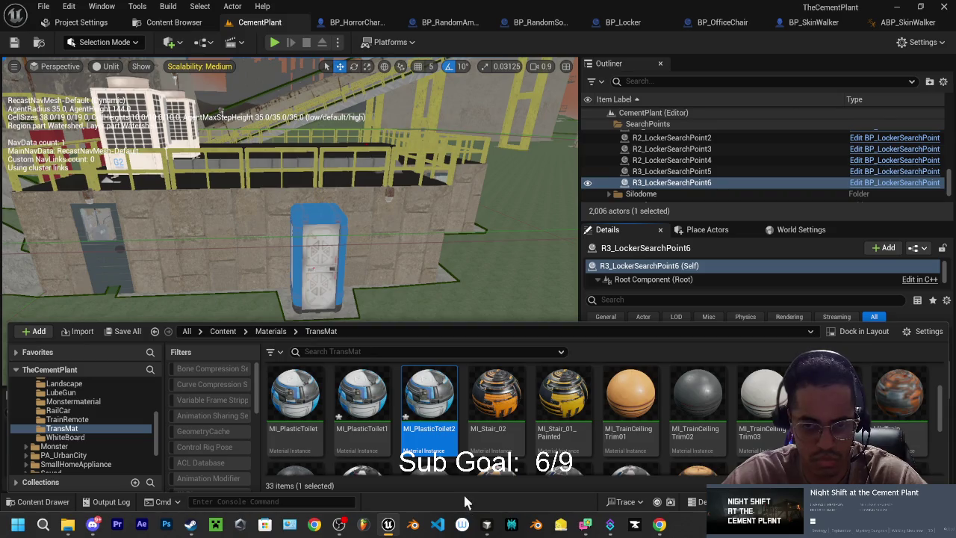
scroll(728, 168, down, 1)
scroll(683, 177, up, 1)
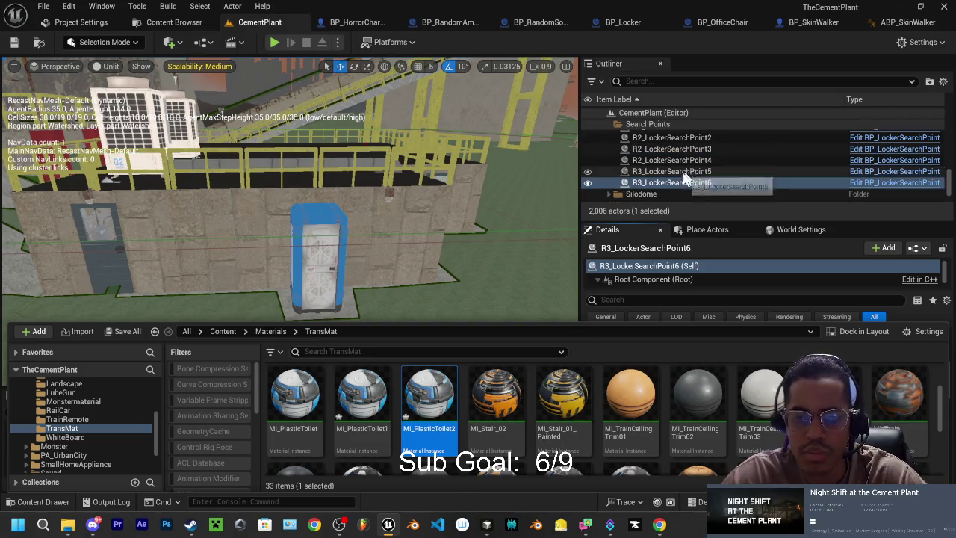
click(676, 161)
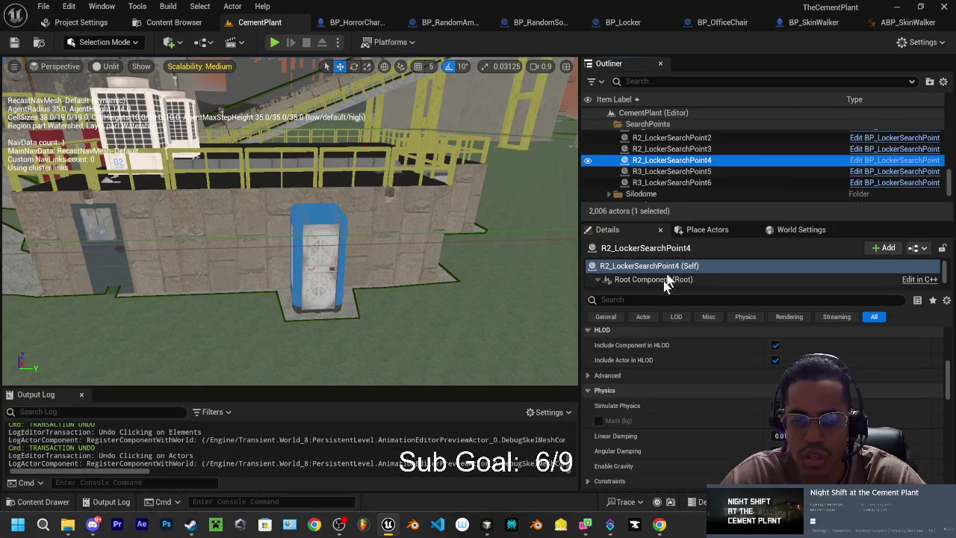
scroll(694, 409, up, 3)
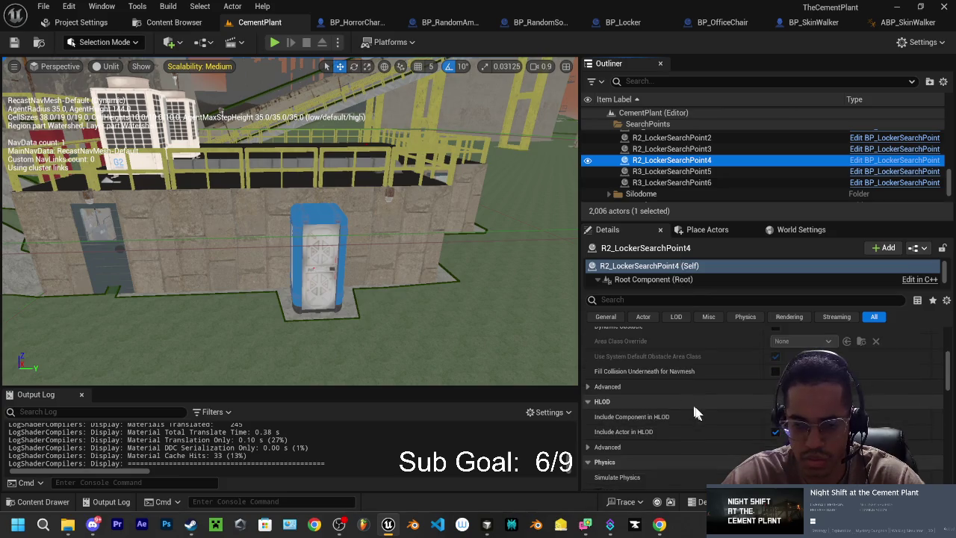
scroll(694, 412, up, 5)
click(676, 172)
scroll(680, 173, down, 2)
scroll(679, 180, up, 2)
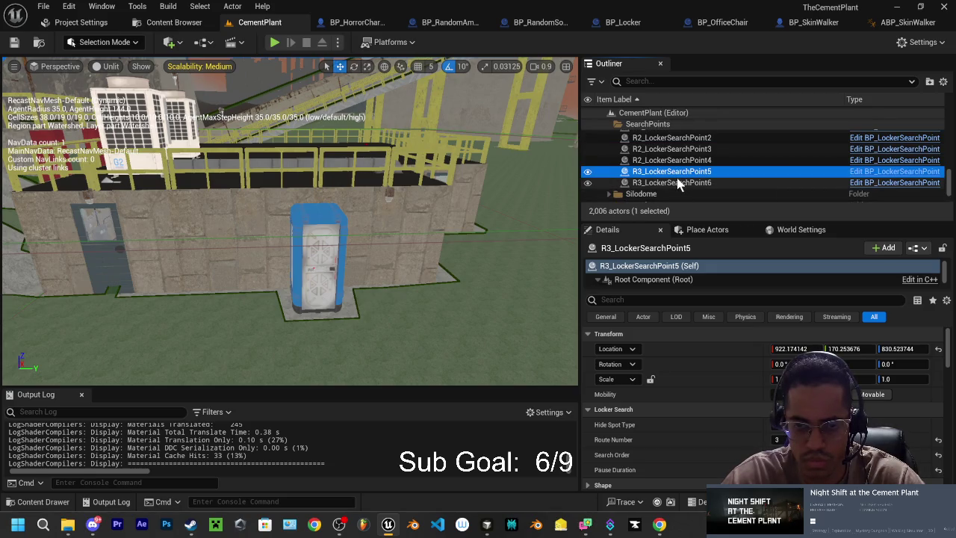
key(ctrl+z)
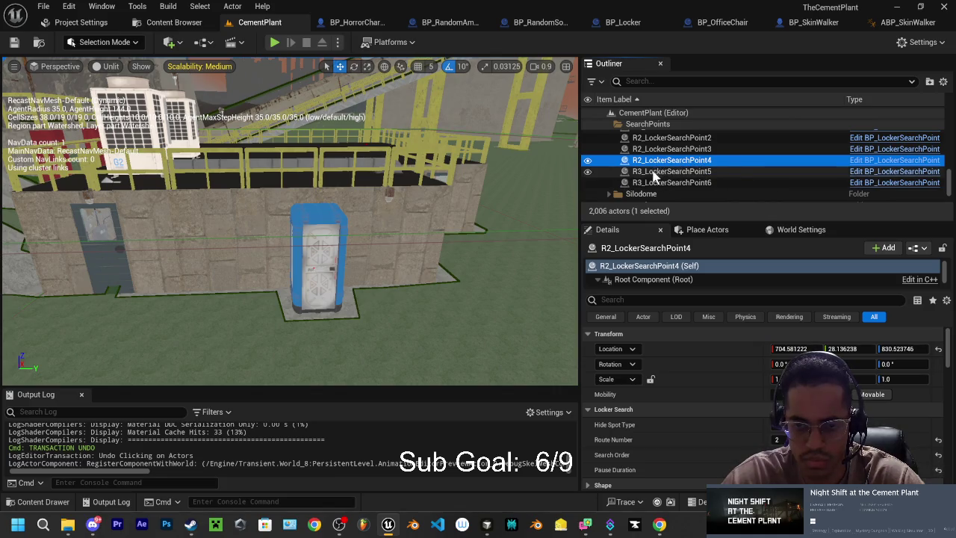
Select R3_LockerSearchPoint5 and R3_LockerSearchPoint6, then pick the BP_Portapotty actor.
click(664, 171)
click(680, 183)
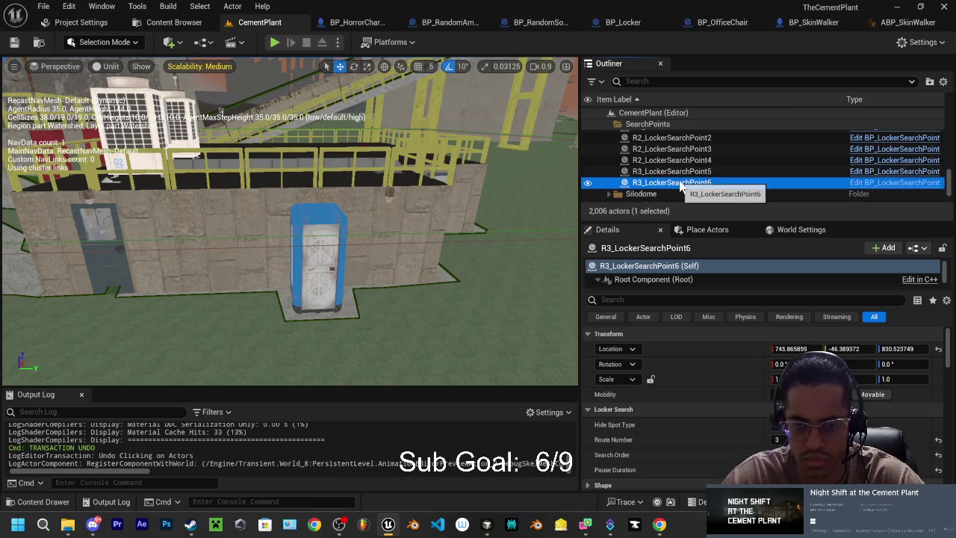
click(331, 286)
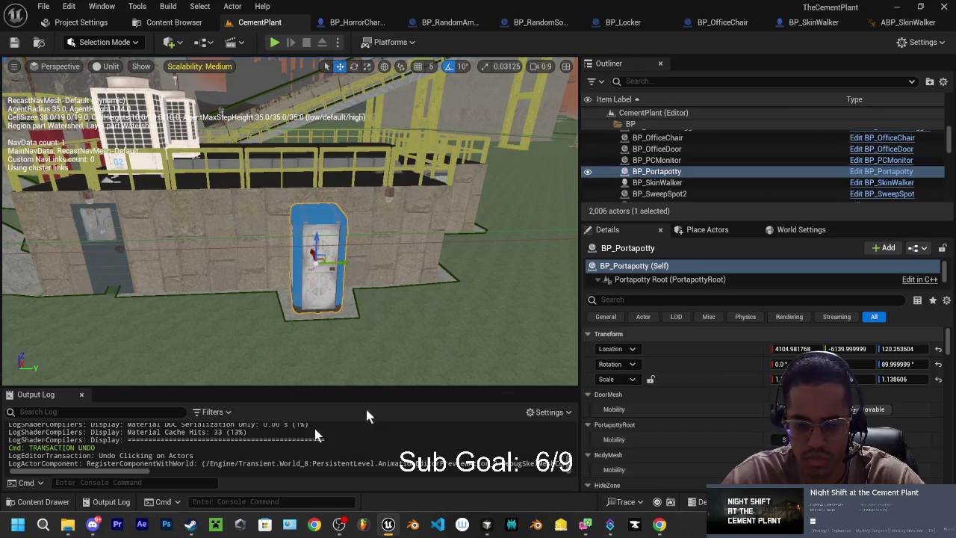
click(11, 501)
Delete MI_PlasticToilet2 from the TransMat folder.
click(437, 439)
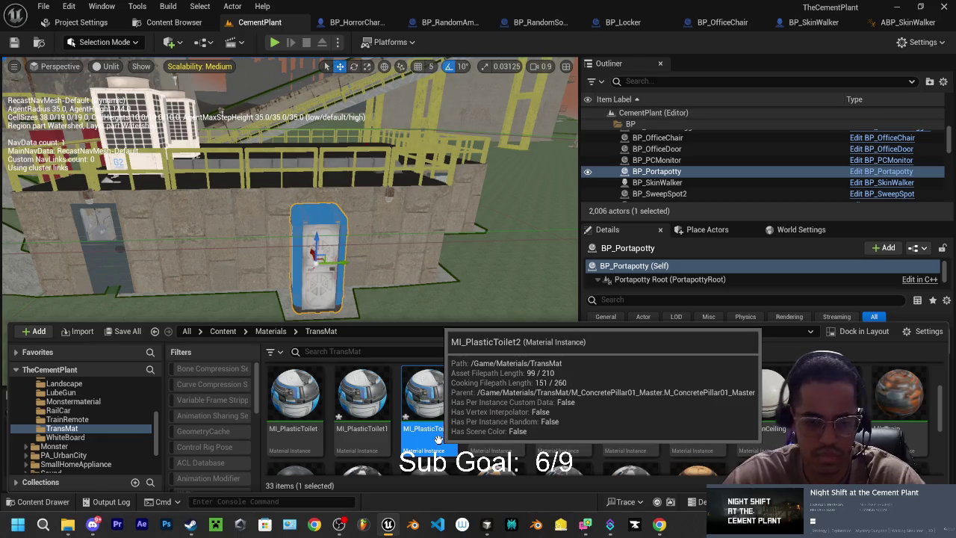
key(Delete)
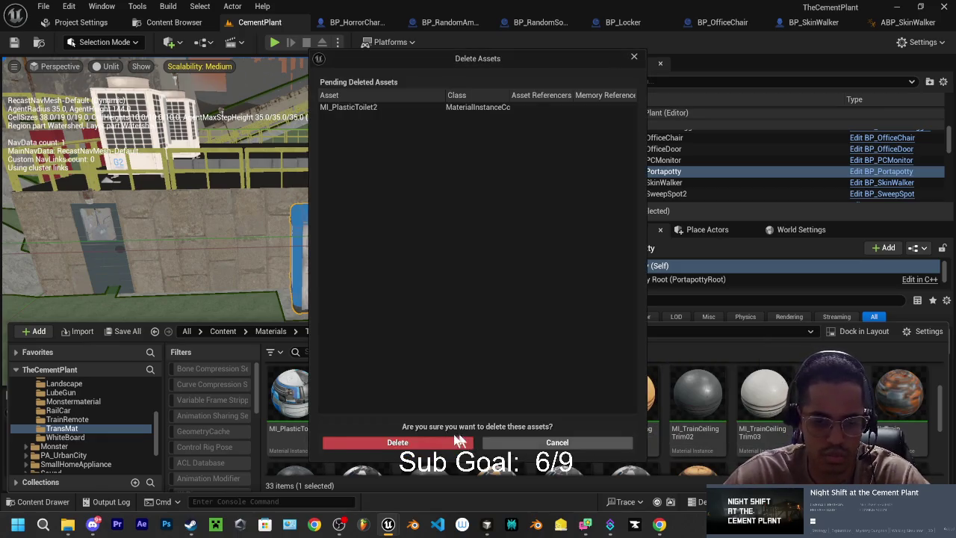
click(358, 442)
Rename MI_PlasticToilet1, replacing the trailing 1 with a 'Tran' translucency suffix.
click(374, 407)
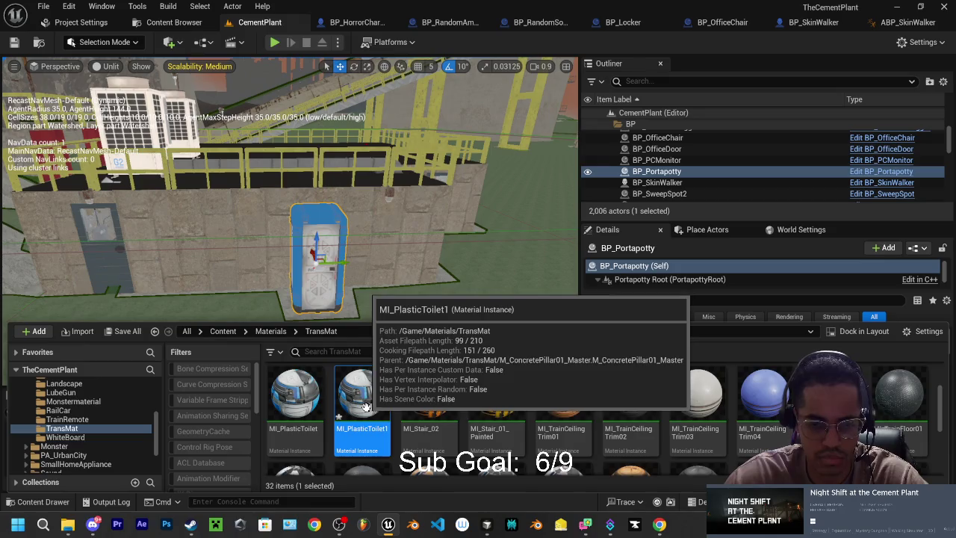
click(366, 430)
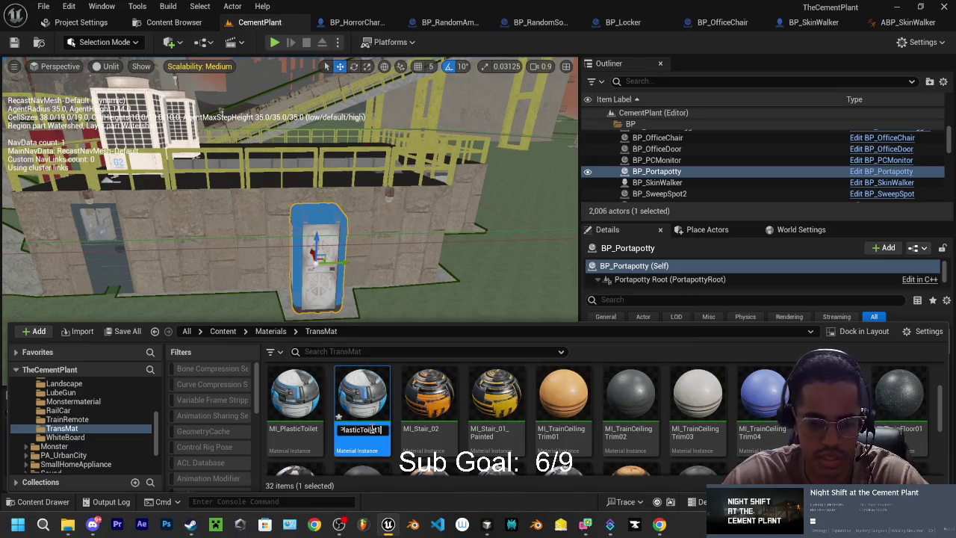
key(BackSpace)
text(trans)
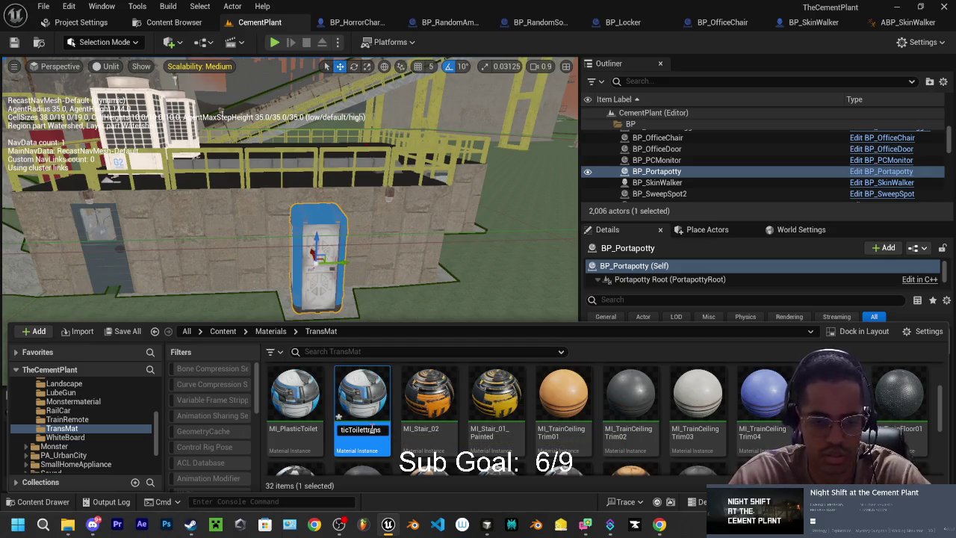
key(Left)
key(Left)
key(Left)
key(BackSpace)
key(BackSpace)
text(Tr)
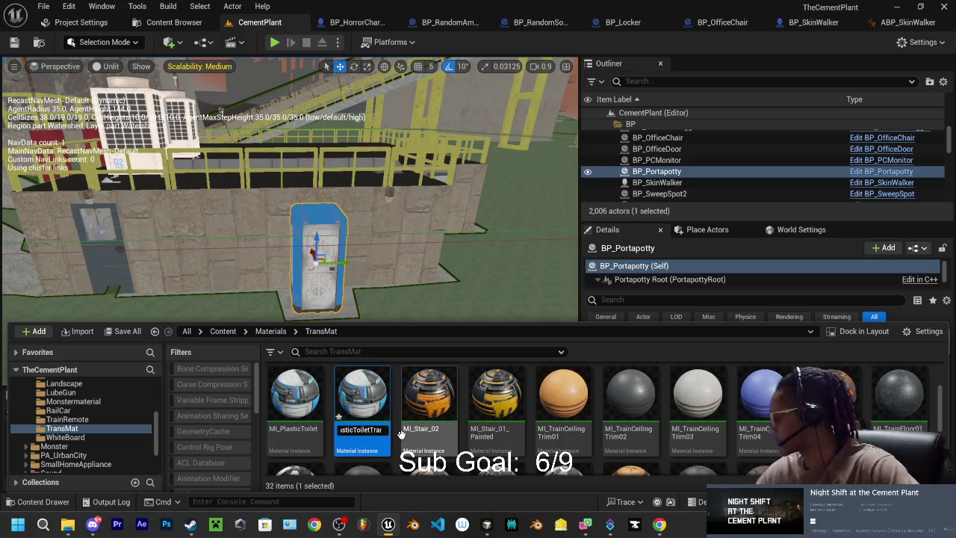
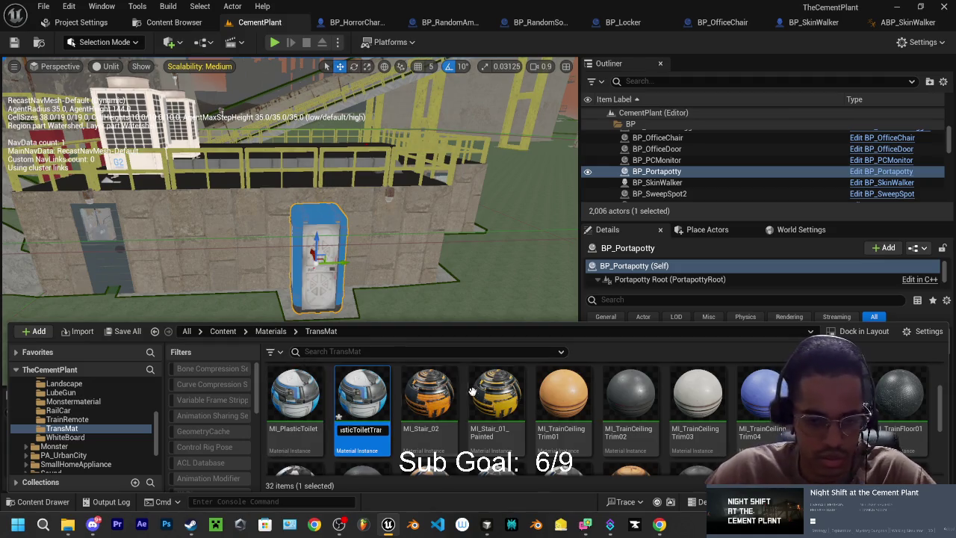
Confirm the name MI_PlasticToiletTrans and open the material instance in its editor.
key(Return)
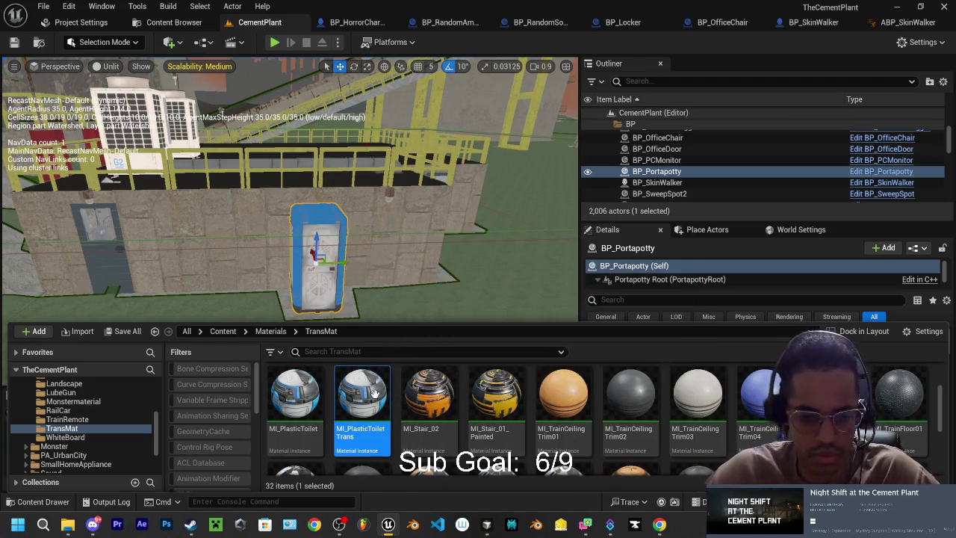
double_click(369, 394)
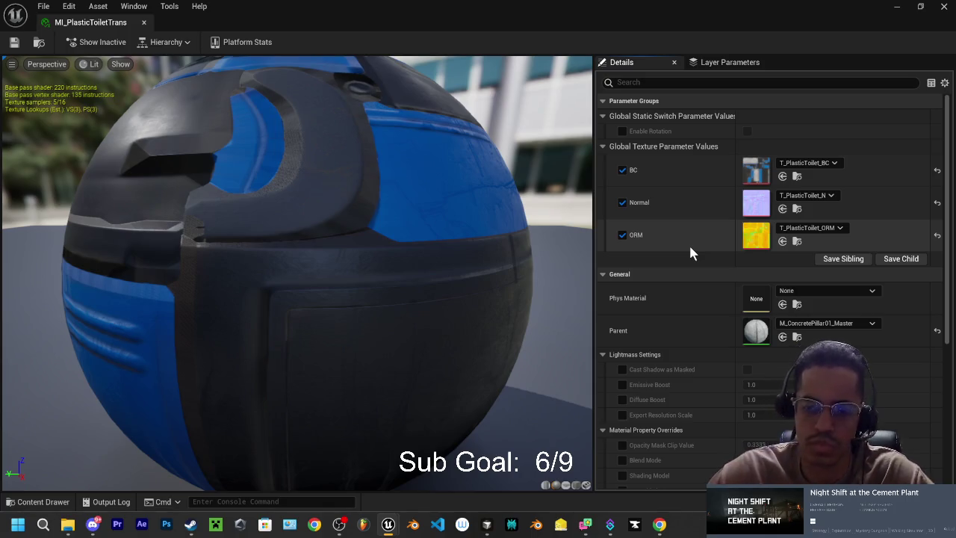
scroll(687, 257, down, 5)
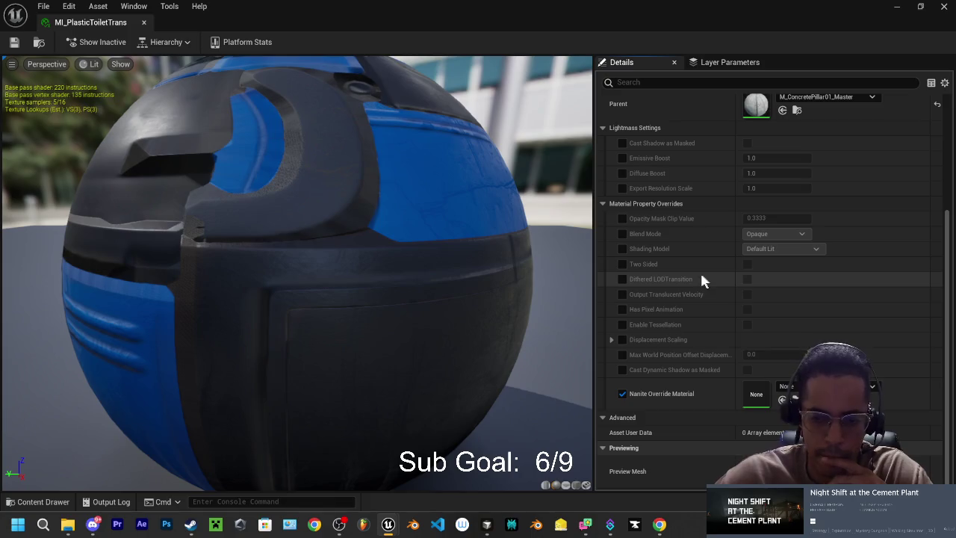
Check Cursor's AI chat, then return to the instance showing parent M_ConcretePillar01_Master.
click(486, 524)
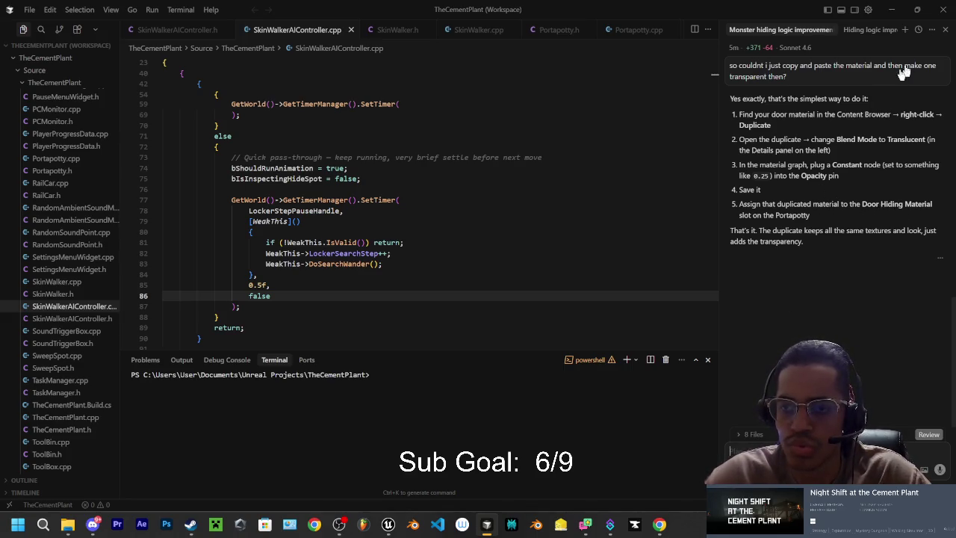
click(890, 10)
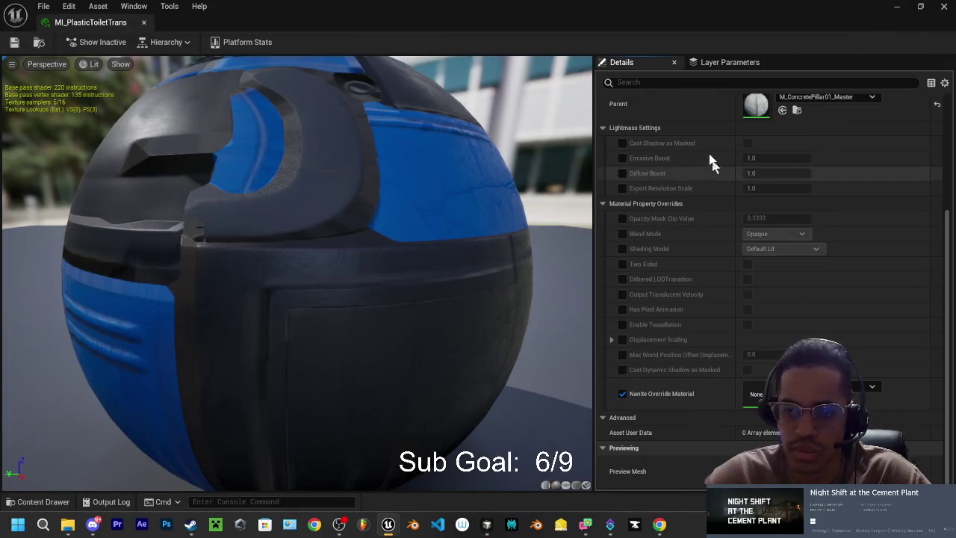
scroll(708, 246, up, 5)
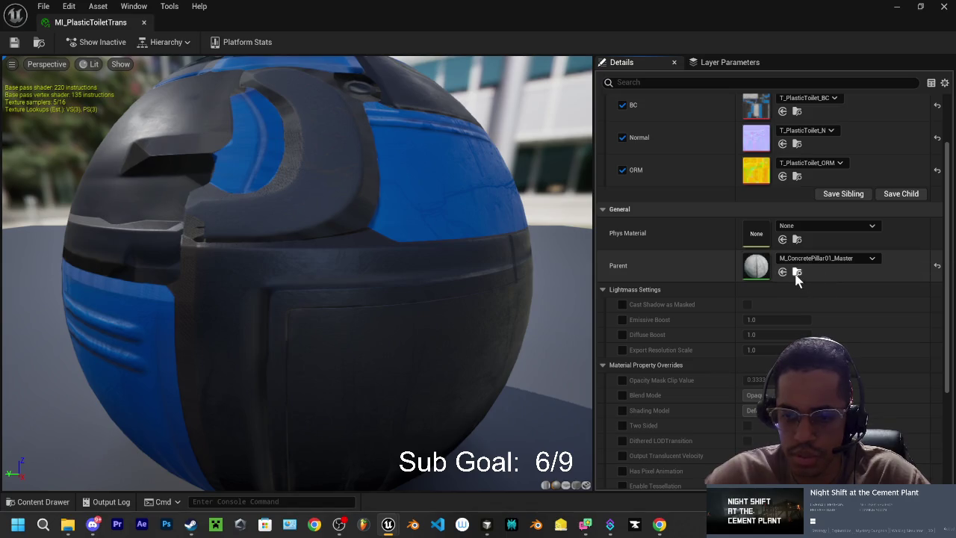
Browse to the parent M_ConcretePillar01_Master and duplicate it as M_ConcretePillar01_Master1.
click(796, 272)
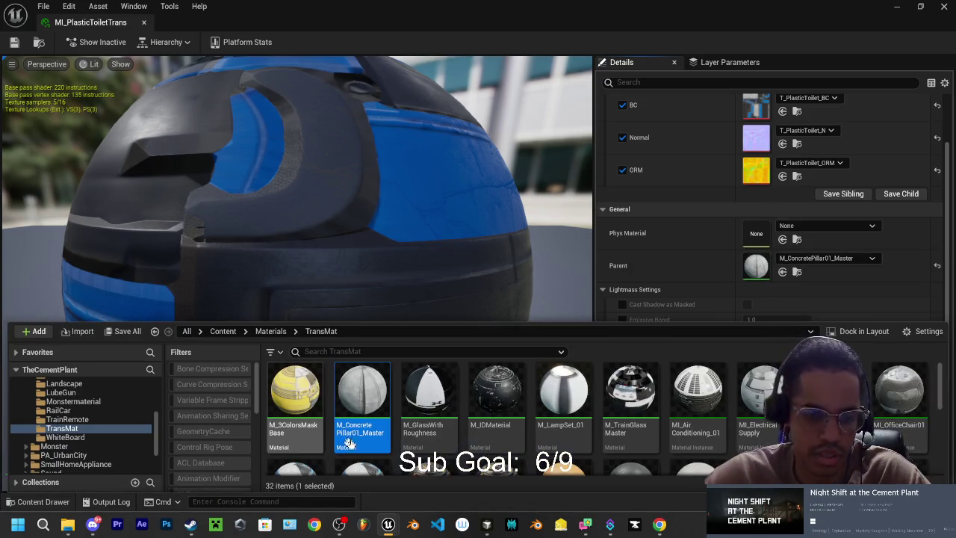
right_click(364, 409)
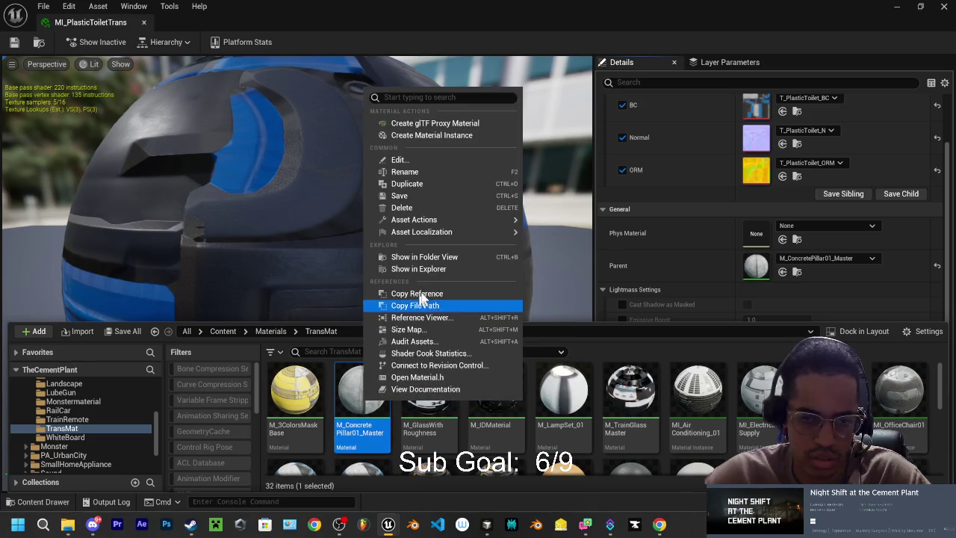
click(418, 184)
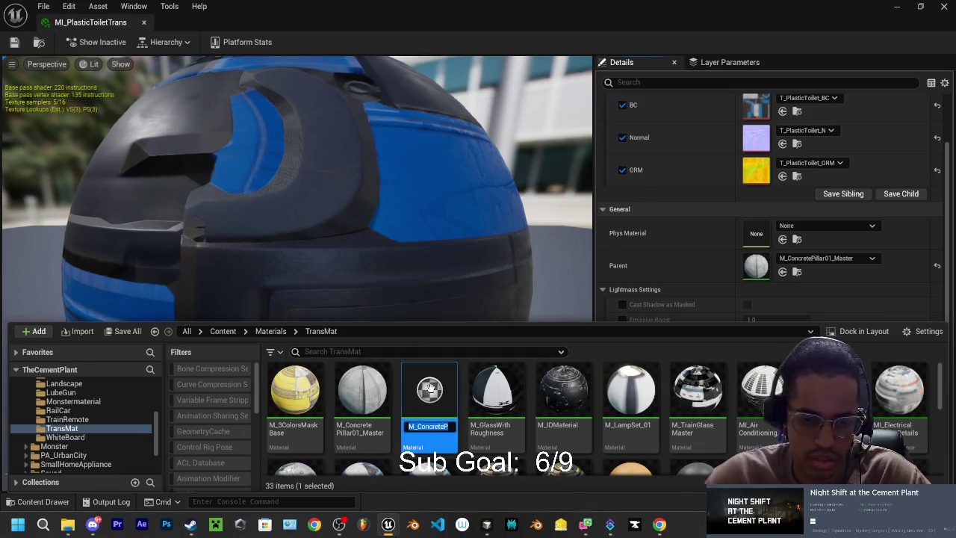
key(End)
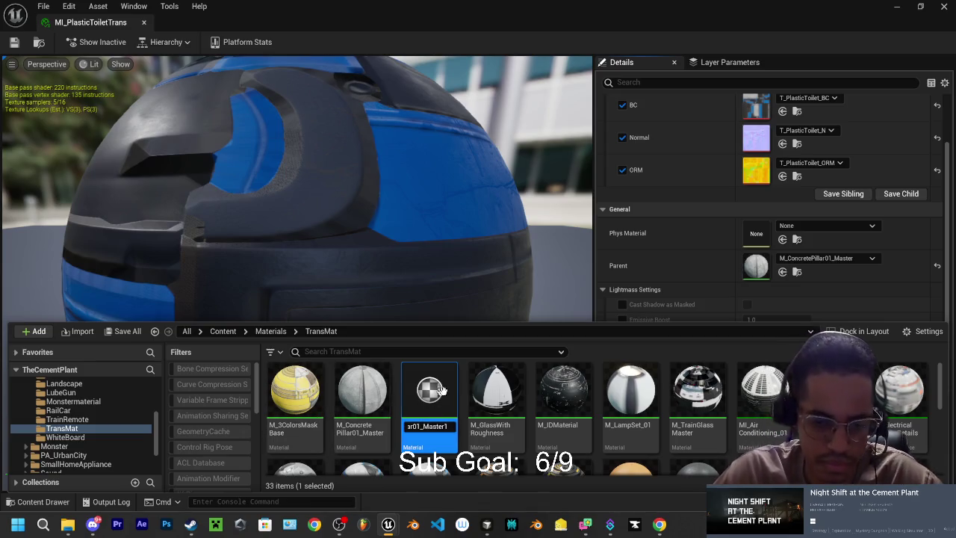
key(Return)
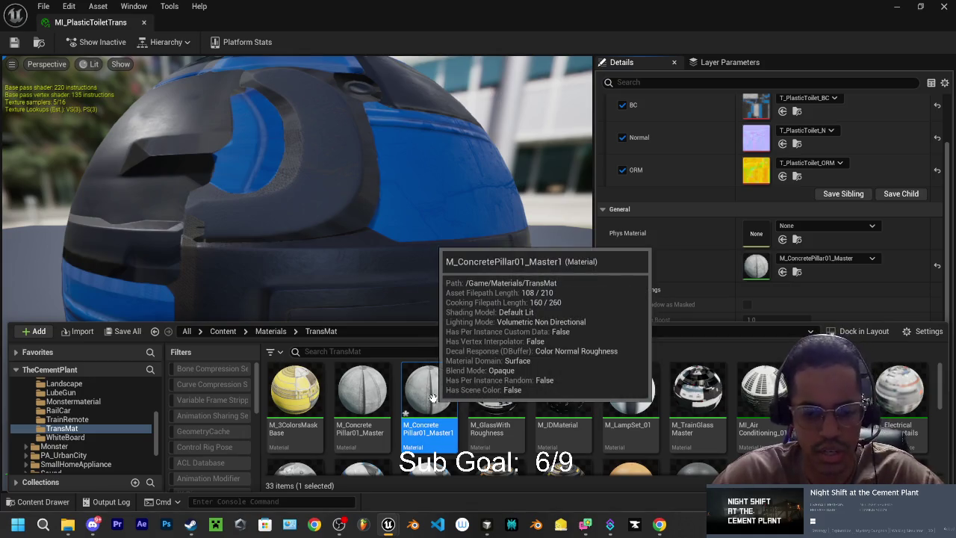
Rename the copy to M_ConcretePillar01_Trans, save it, and open it in the material editor.
key(F2)
key(End)
key(BackSpace)
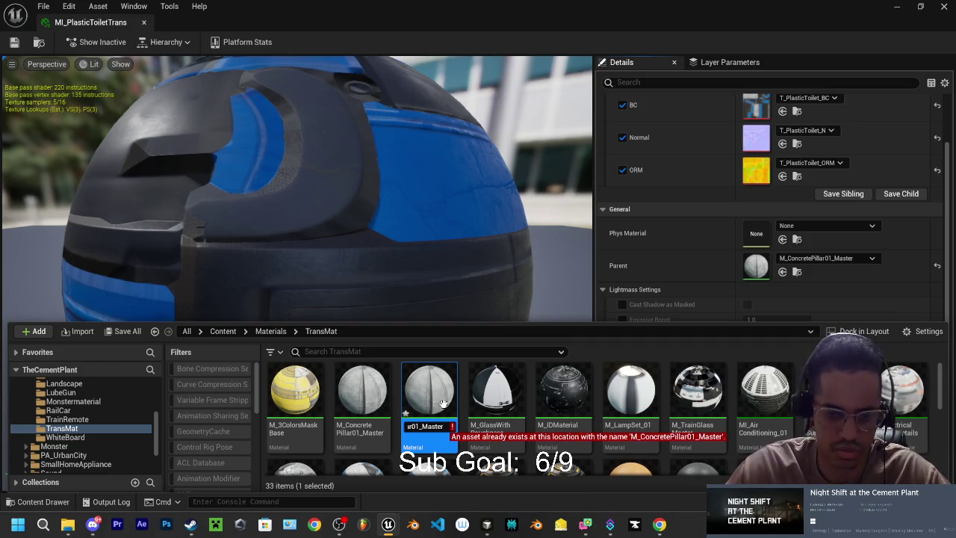
key(BackSpace)
key(BackSpace)
key(BackSpace)
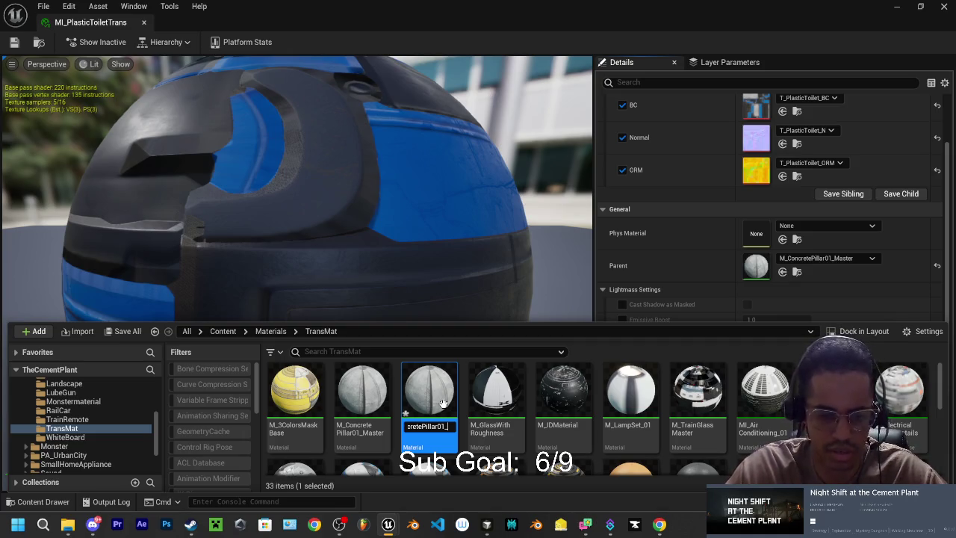
text(Trans)
key(ctrl+s)
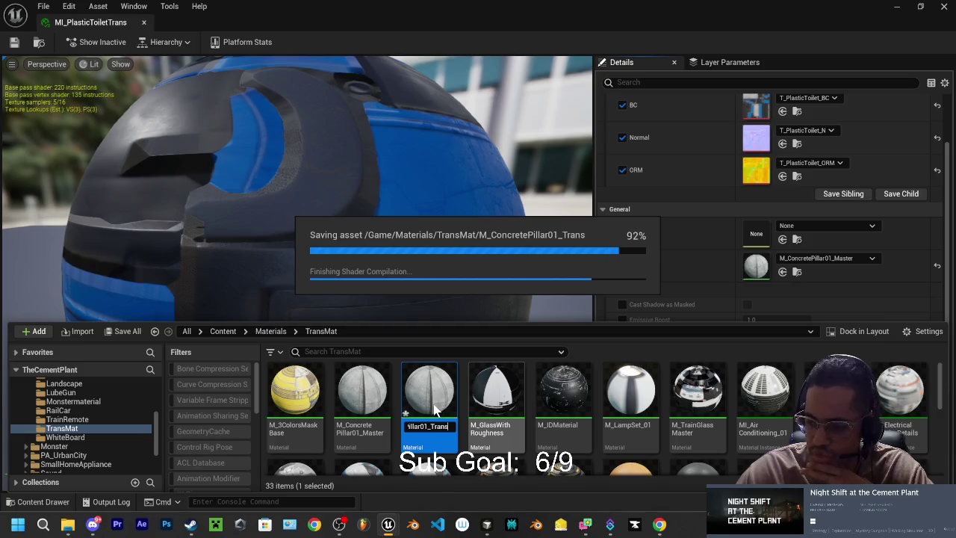
key(Return)
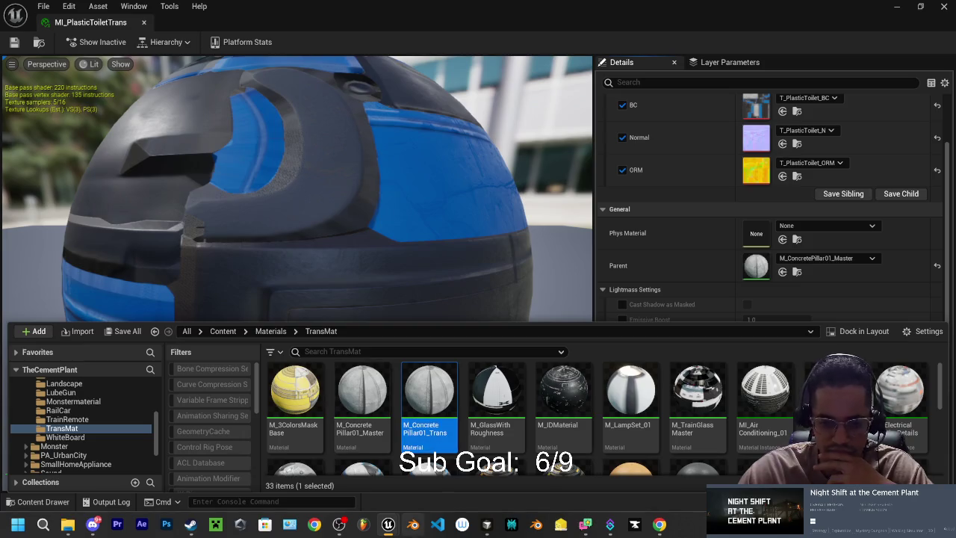
double_click(426, 391)
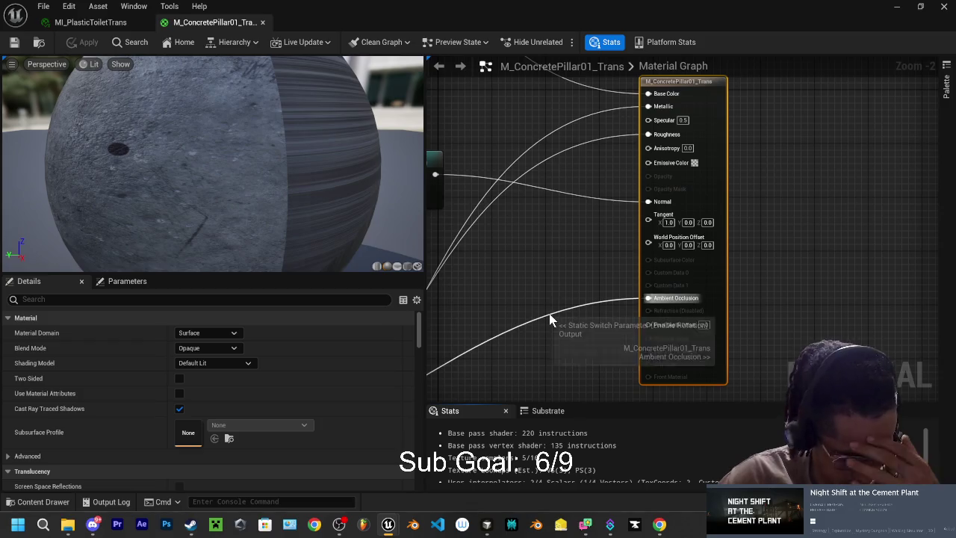
Change M_ConcretePillar01_Trans's Blend Mode from Opaque to Translucent, then consult Cursor's AI chat.
scroll(582, 321, down, 2)
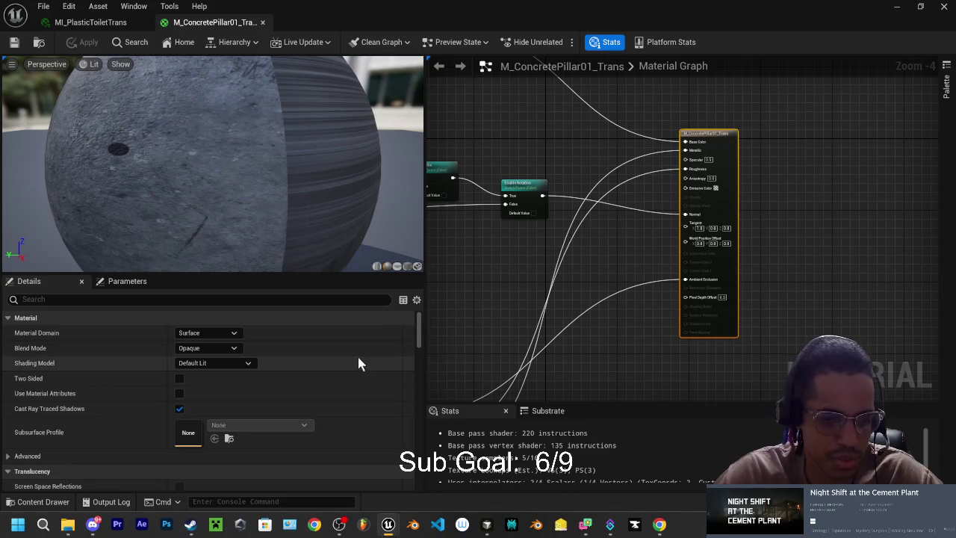
click(227, 351)
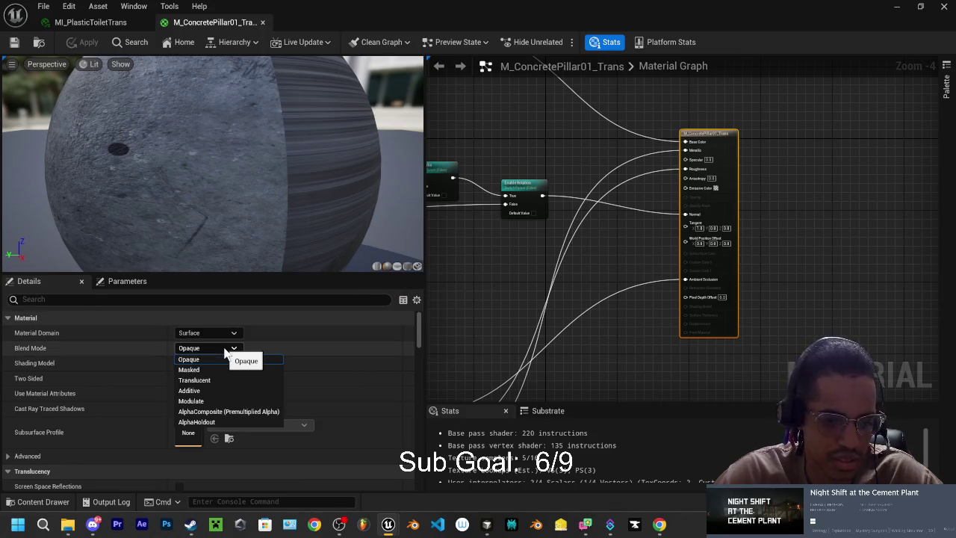
click(201, 381)
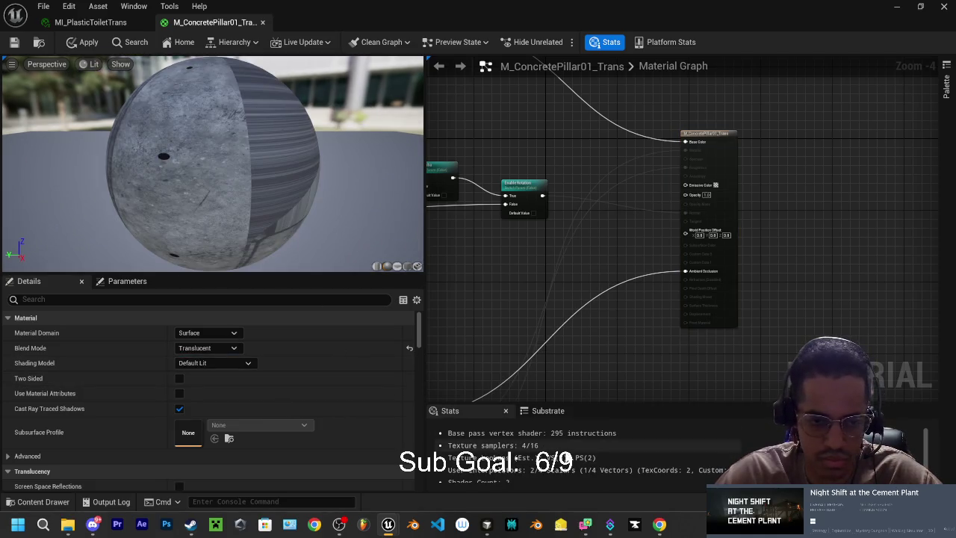
mouse_move(659, 526)
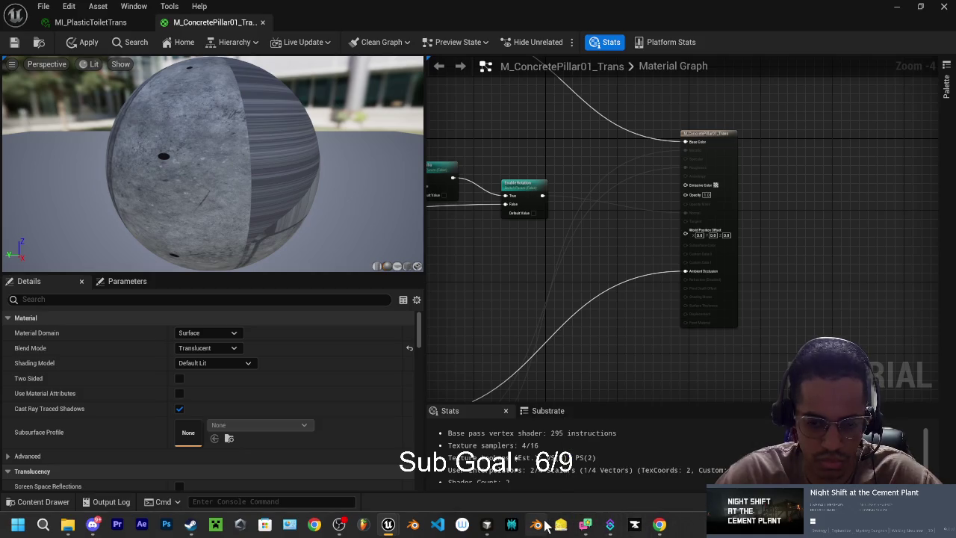
click(486, 524)
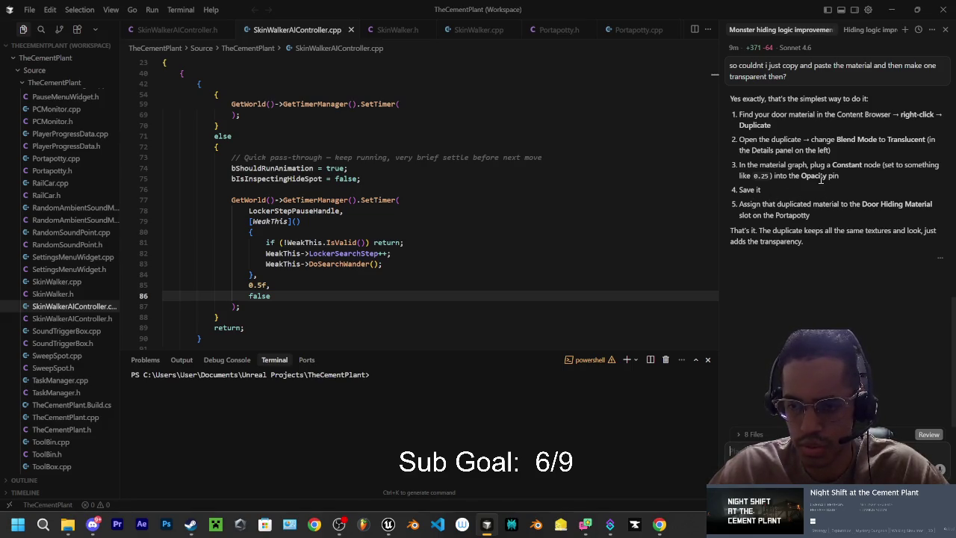
click(892, 11)
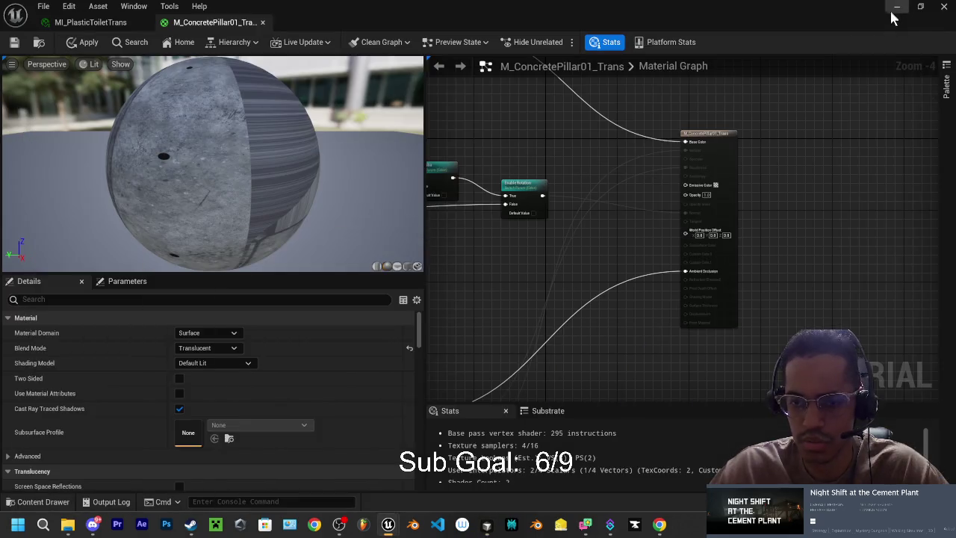
Add a Constant node valued 0.5 and connect it to the material's Opacity input.
right_click(614, 344)
text(const)
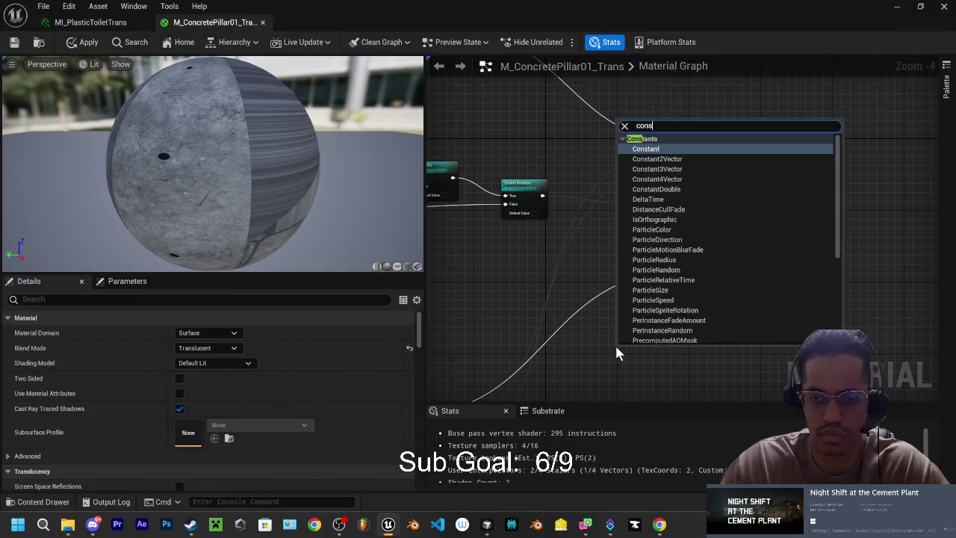
click(654, 153)
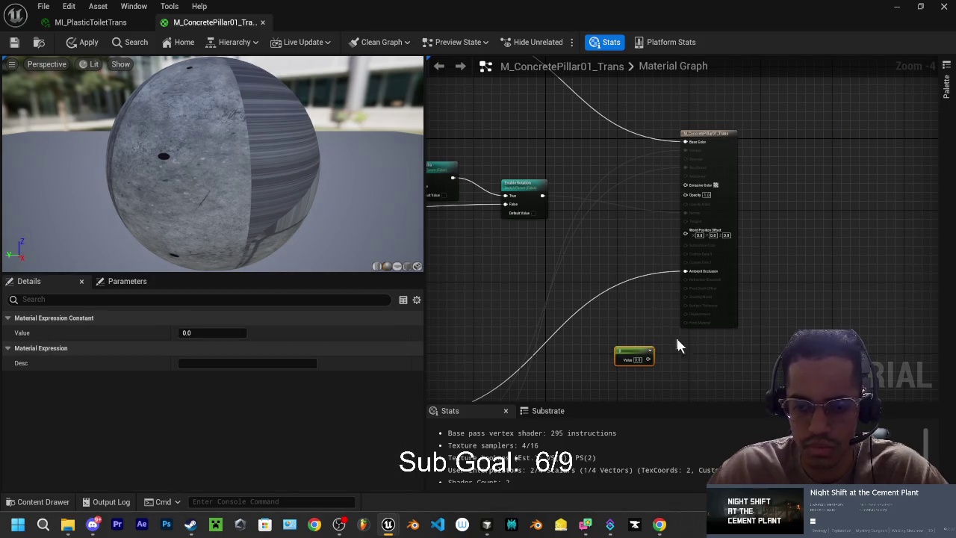
mouse_move(631, 351)
mouse_down()
mouse_move(613, 316)
mouse_move(617, 261)
mouse_move(677, 156)
mouse_up()
scroll(695, 246, up, 3)
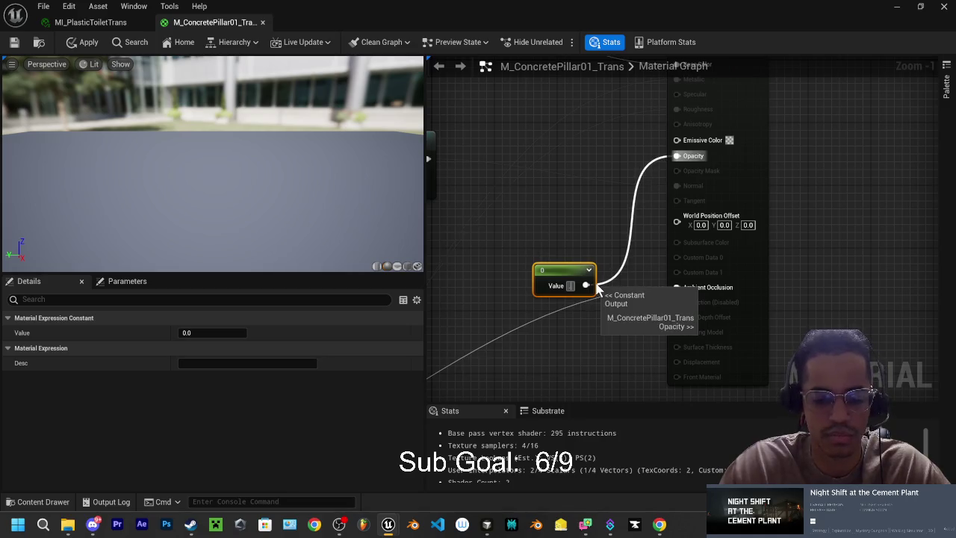
click(570, 285)
text(0.5)
key(Return)
Check the material preview and apply the Opacity change.
scroll(814, 276, up, 2)
click(814, 267)
scroll(806, 264, down, 4)
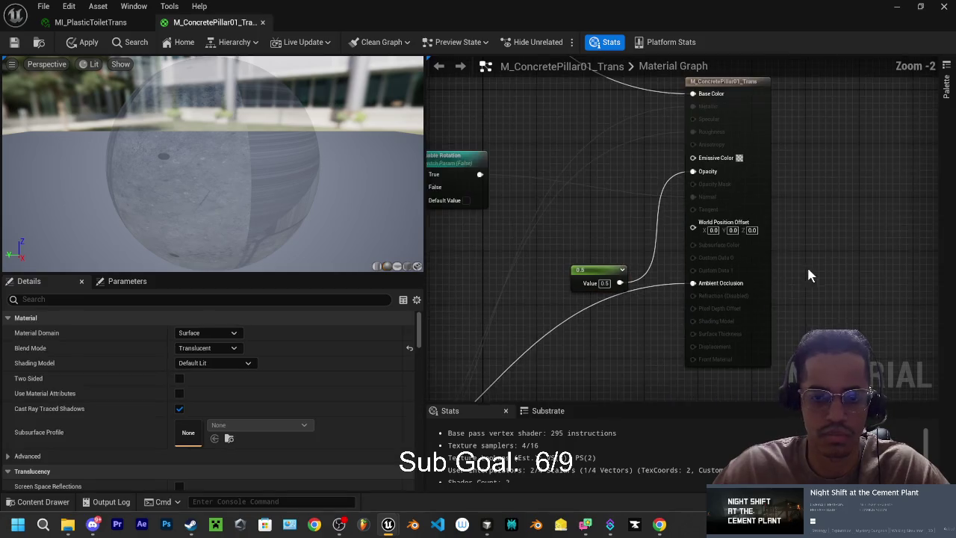
click(612, 267)
scroll(608, 252, down, 2)
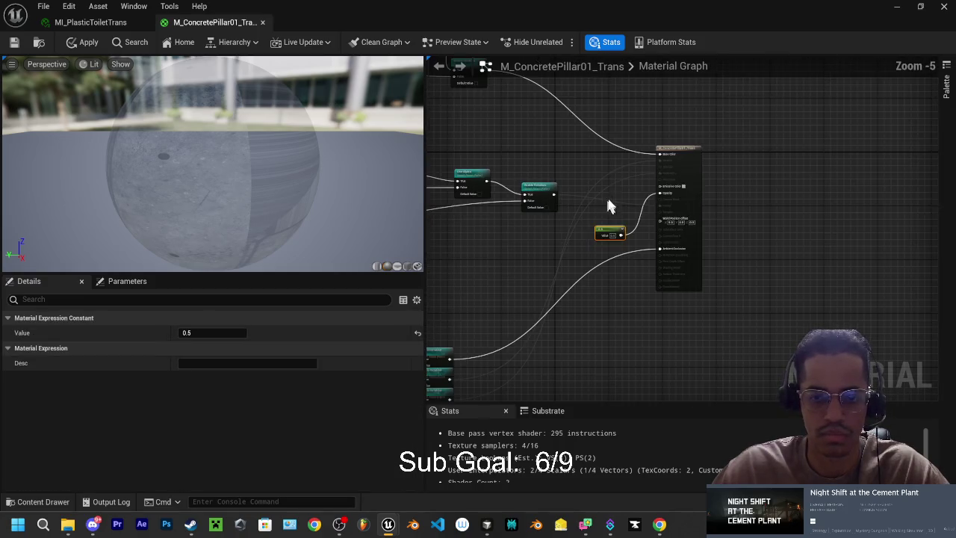
click(88, 44)
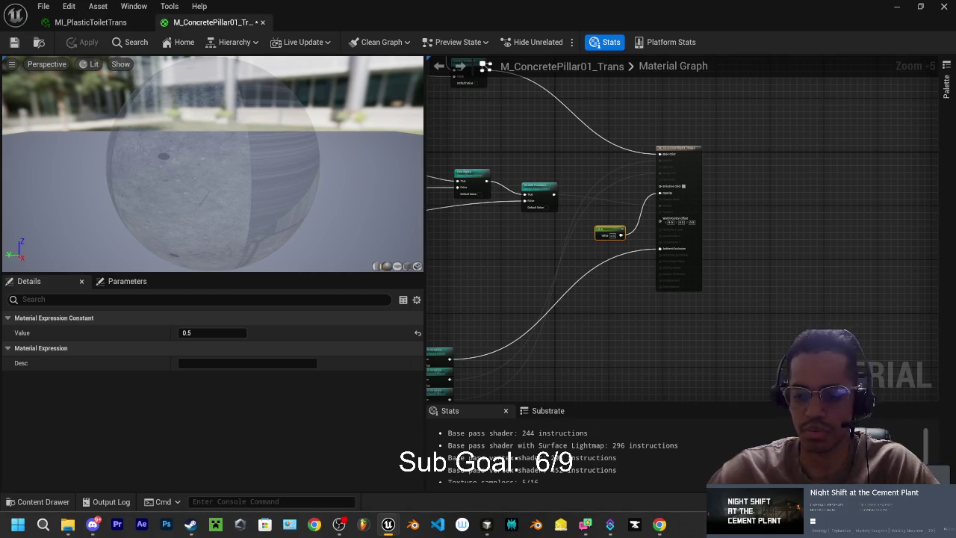
Save M_ConcretePillar01_Trans and bring the MI_PlasticToiletTrans editor back into view.
key(ctrl+shift+s)
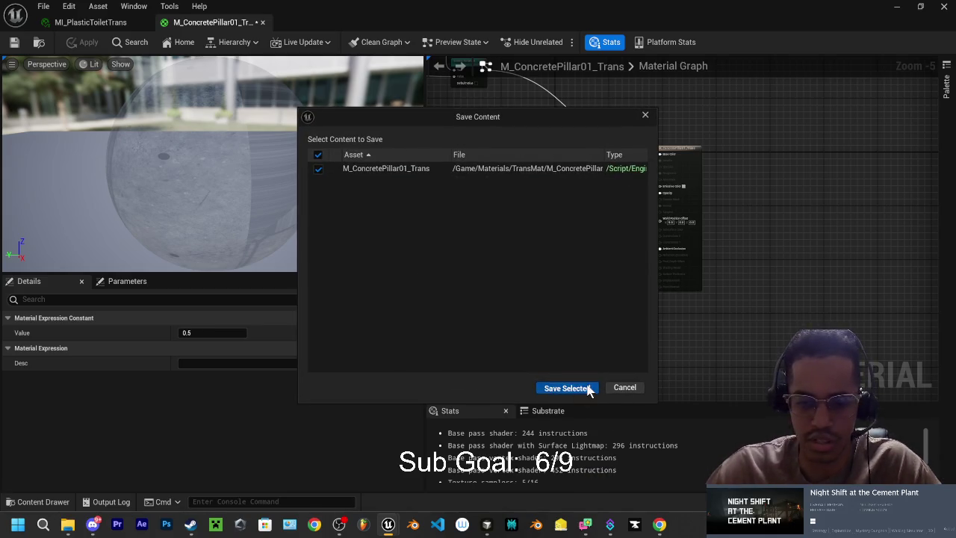
click(567, 387)
scroll(605, 281, up, 3)
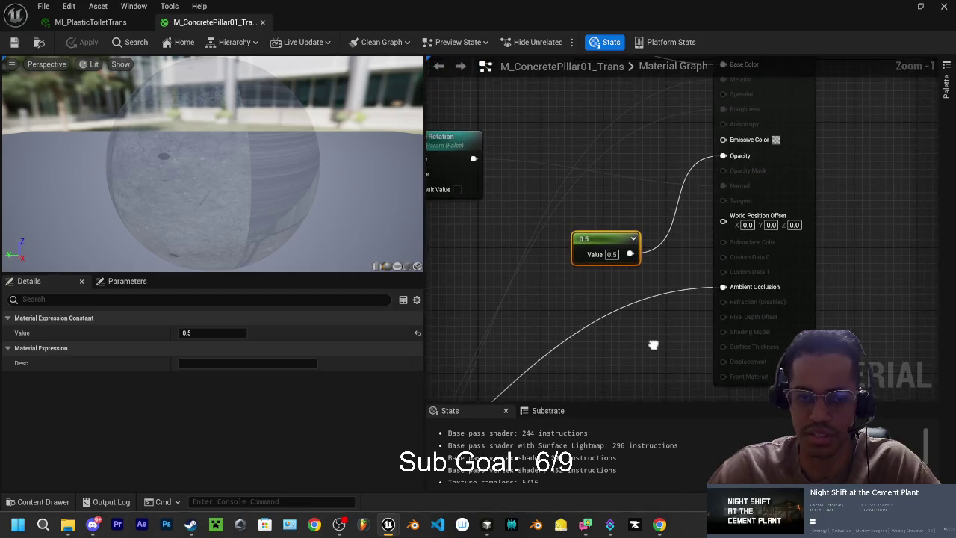
scroll(656, 256, down, 2)
click(89, 22)
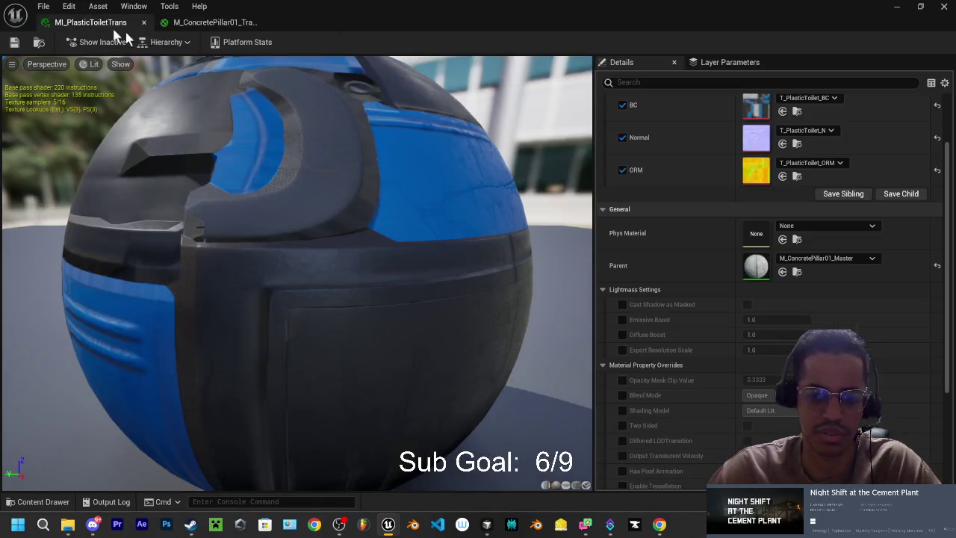
Set MI_PlasticToiletTrans's parent to M_ConcretePillar01_Trans and save the instance.
click(837, 261)
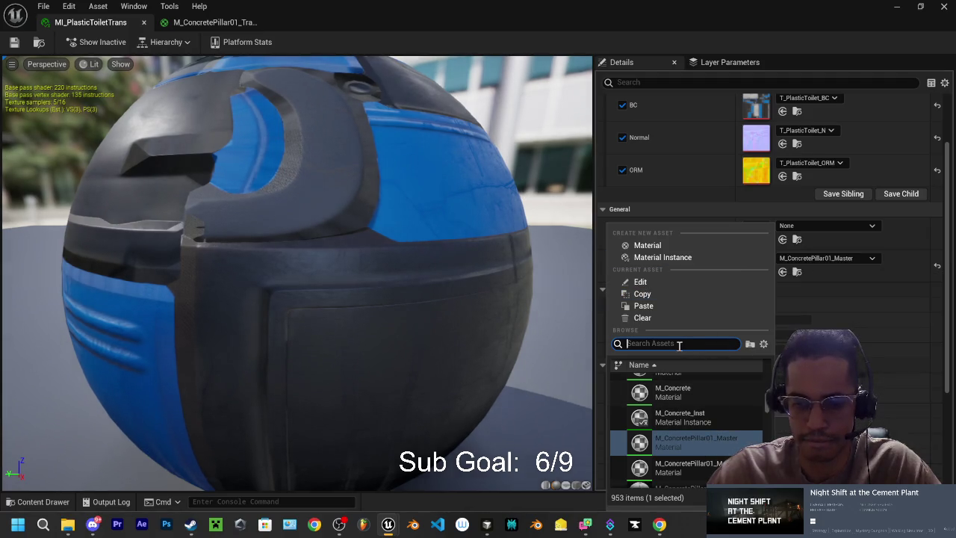
text(trans)
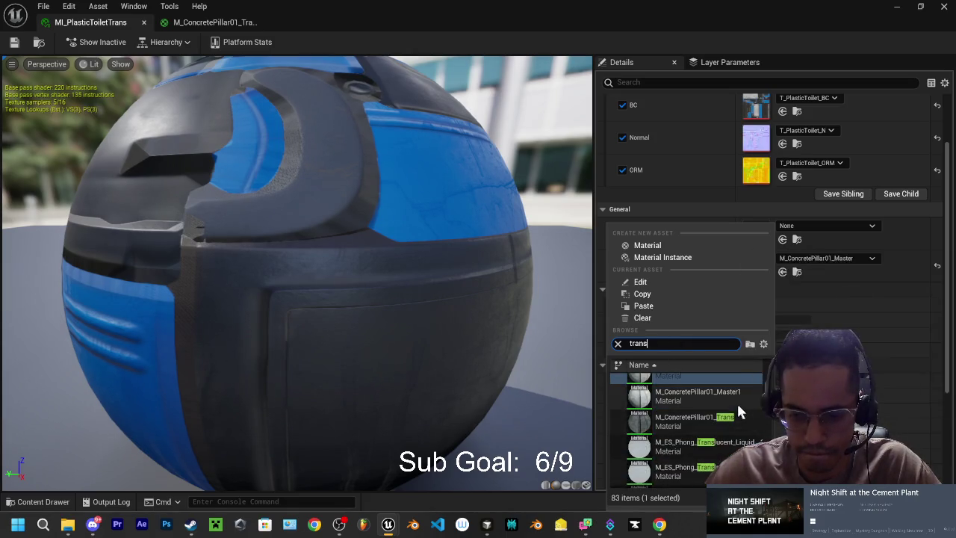
click(700, 428)
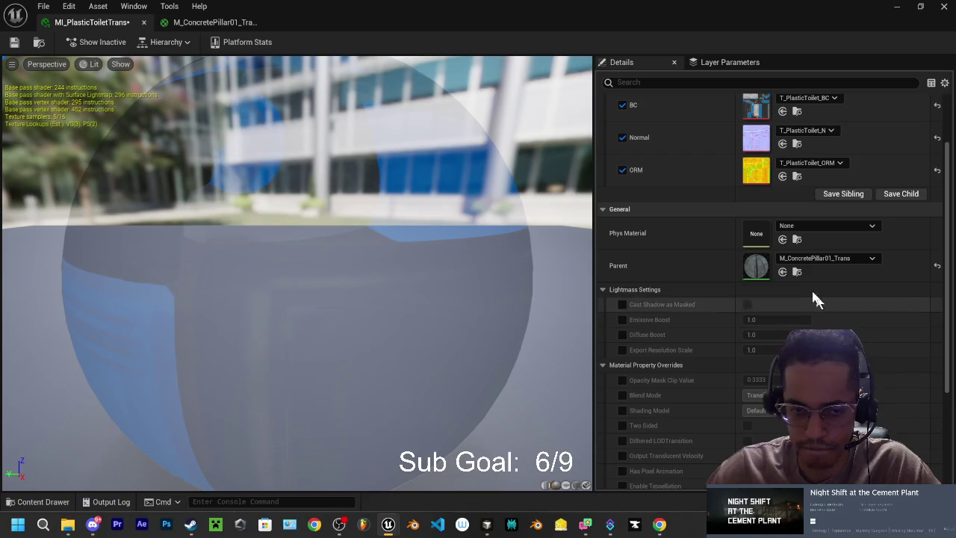
scroll(701, 240, up, 1)
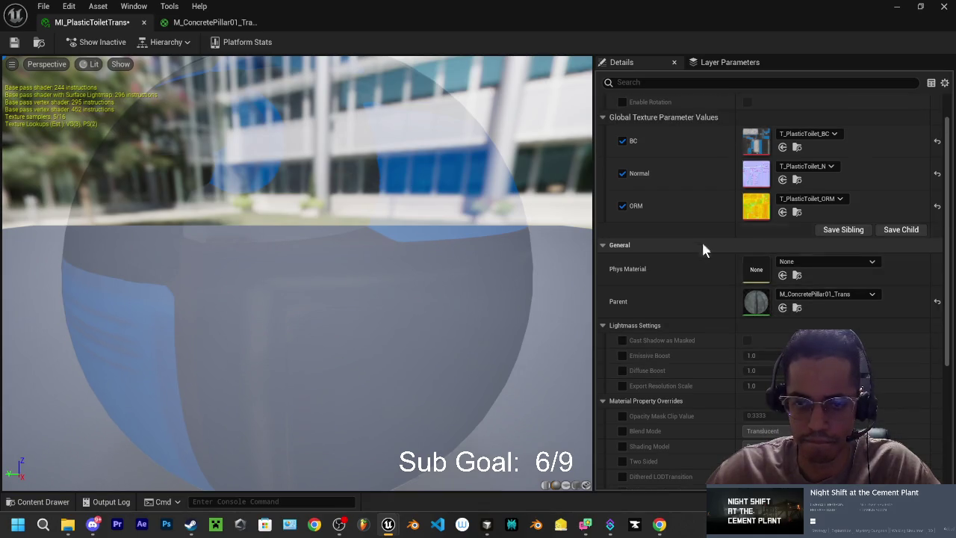
click(13, 42)
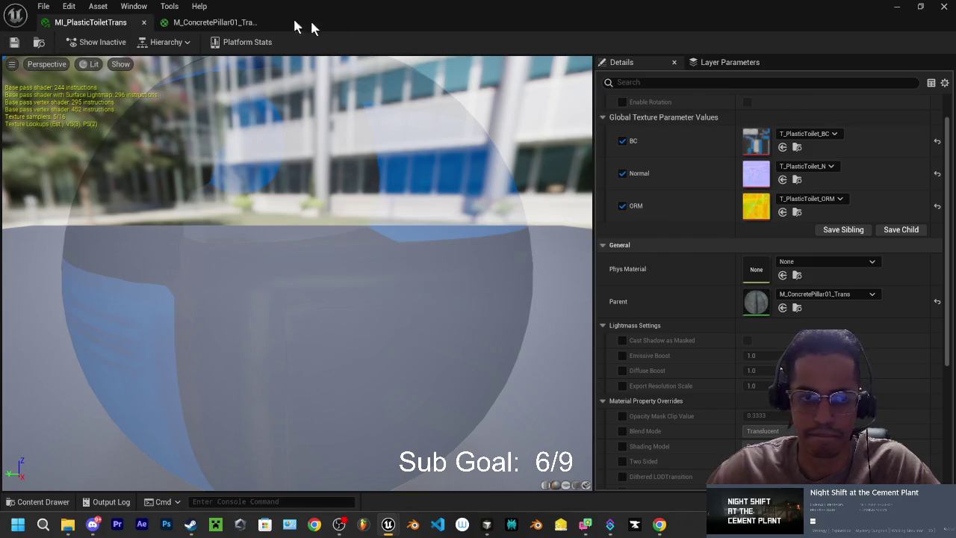
Close both material editors and open the Content Drawer to the TransMat folder.
click(144, 22)
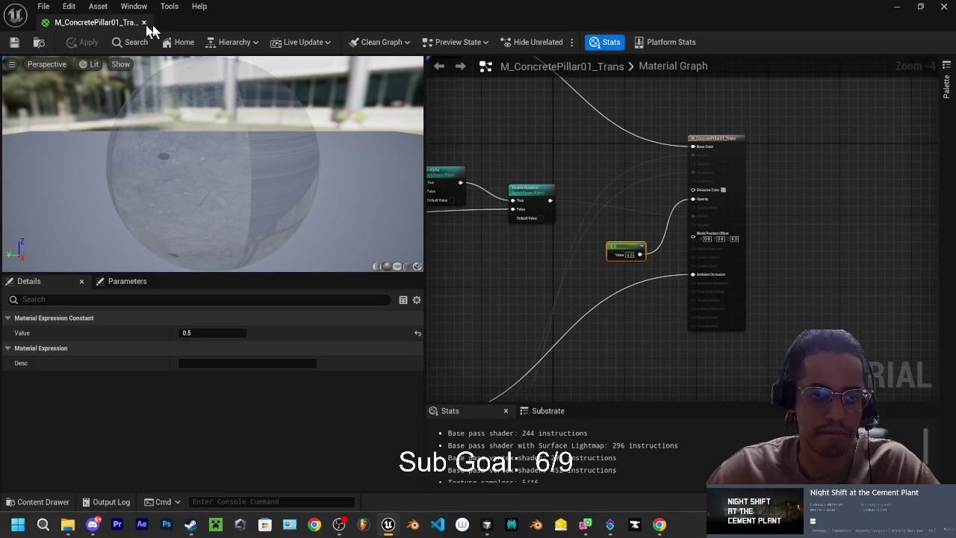
click(144, 22)
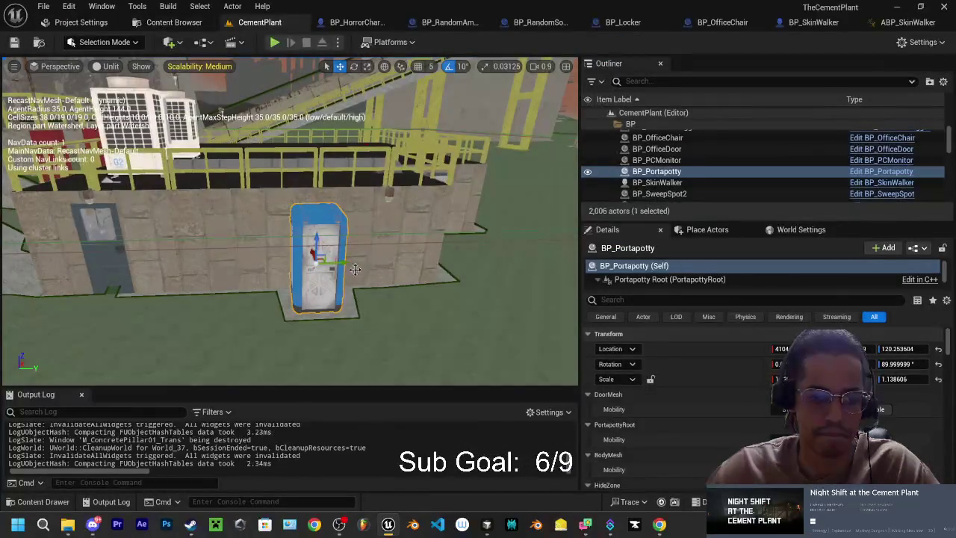
click(57, 501)
click(57, 502)
scroll(692, 432, down, 2)
scroll(692, 425, up, 2)
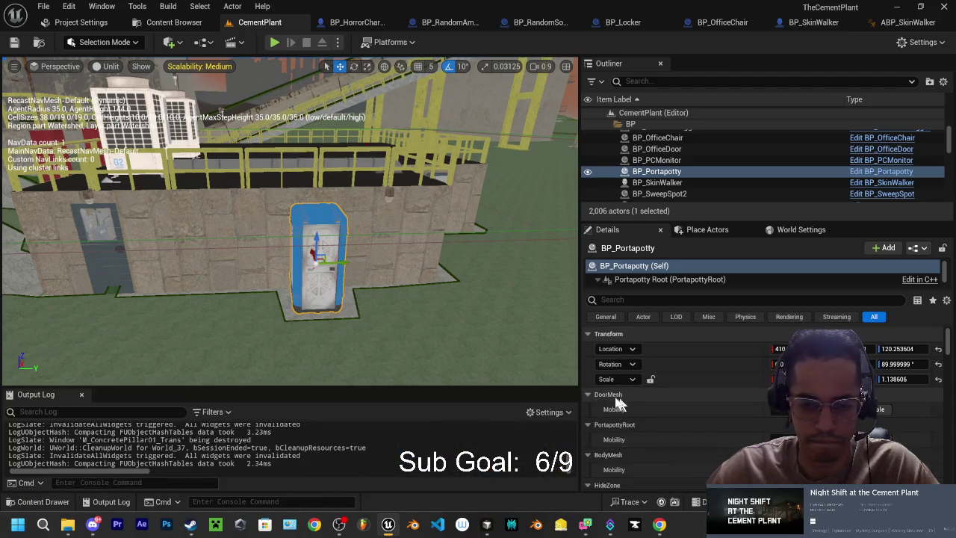
click(56, 505)
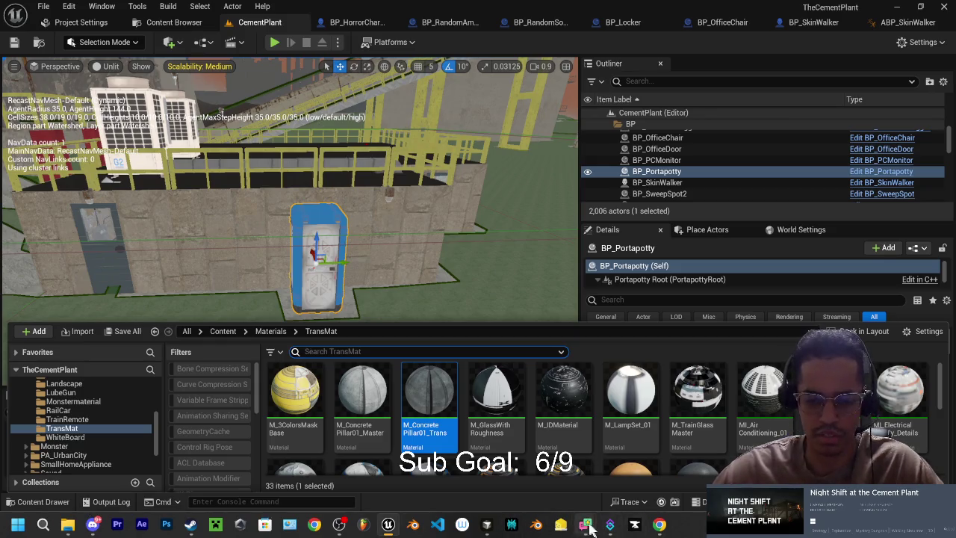
Reread the instructions in Cursor and return to Unreal.
mouse_move(585, 528)
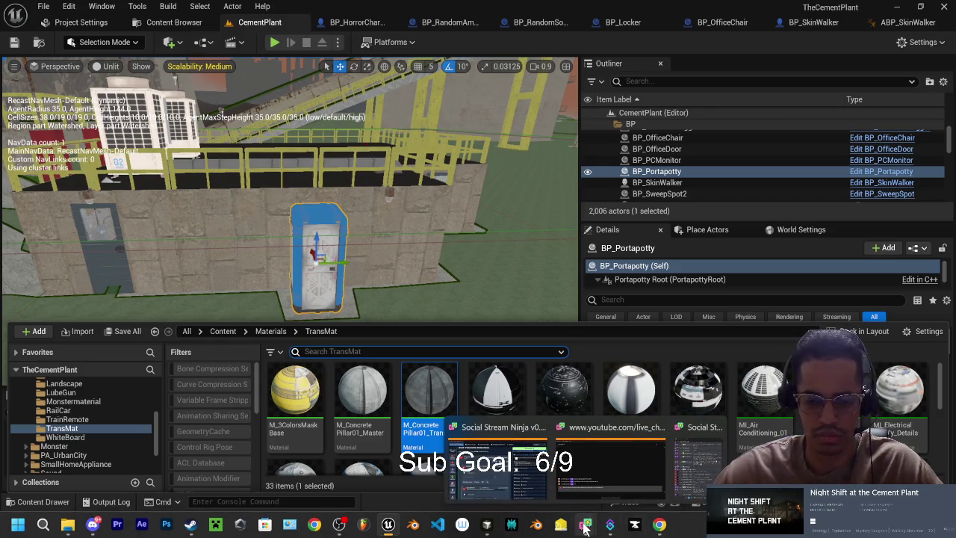
mouse_move(660, 527)
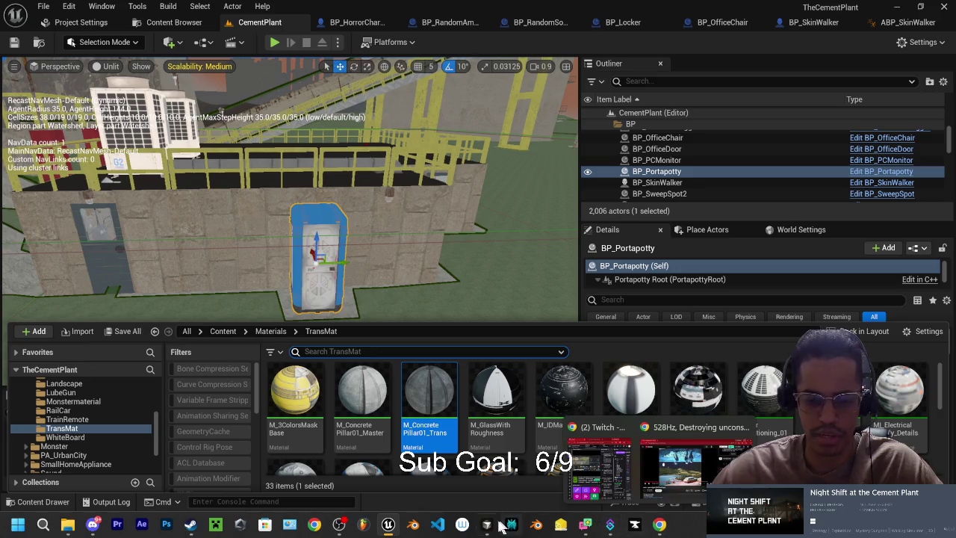
click(489, 525)
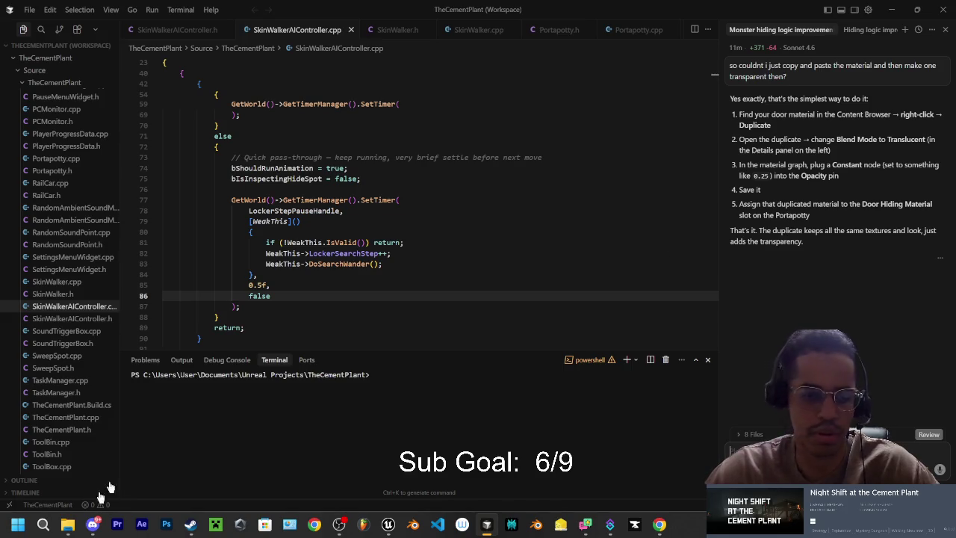
click(890, 9)
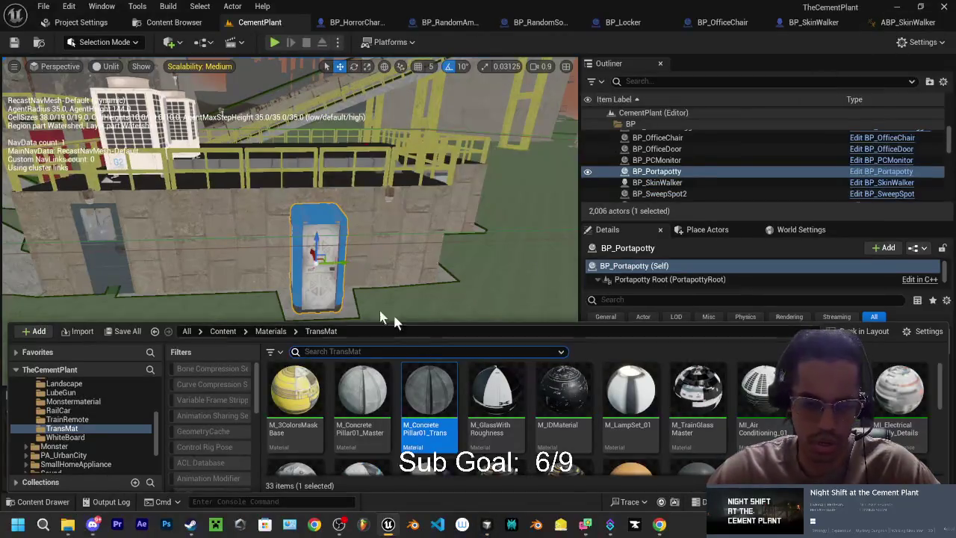
Reopen the Content Drawer and show the BP blueprints folder.
click(110, 501)
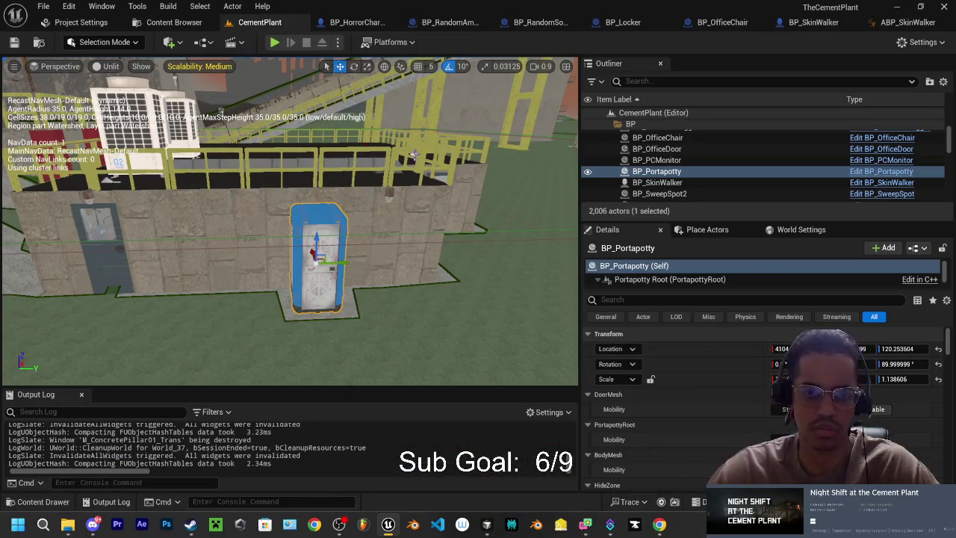
click(43, 501)
scroll(72, 422, up, 1)
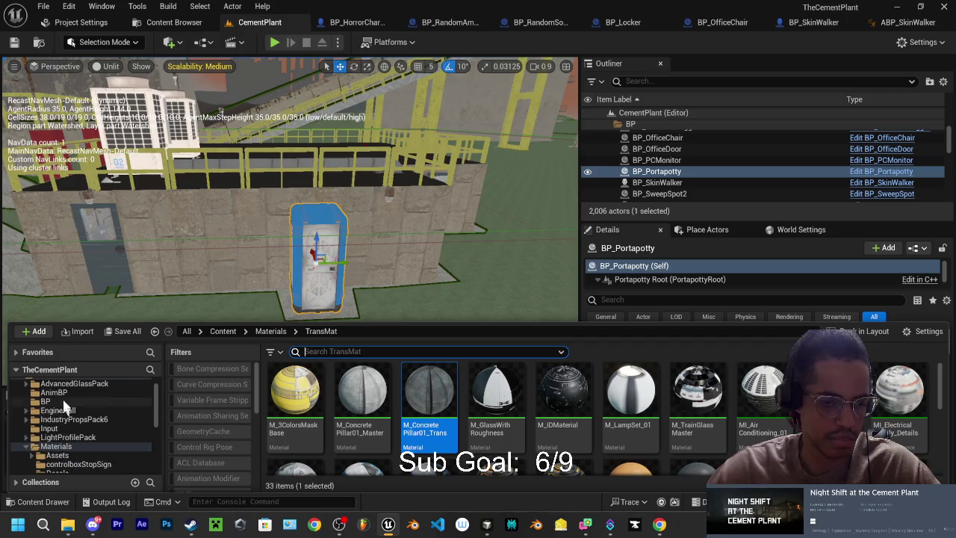
click(45, 401)
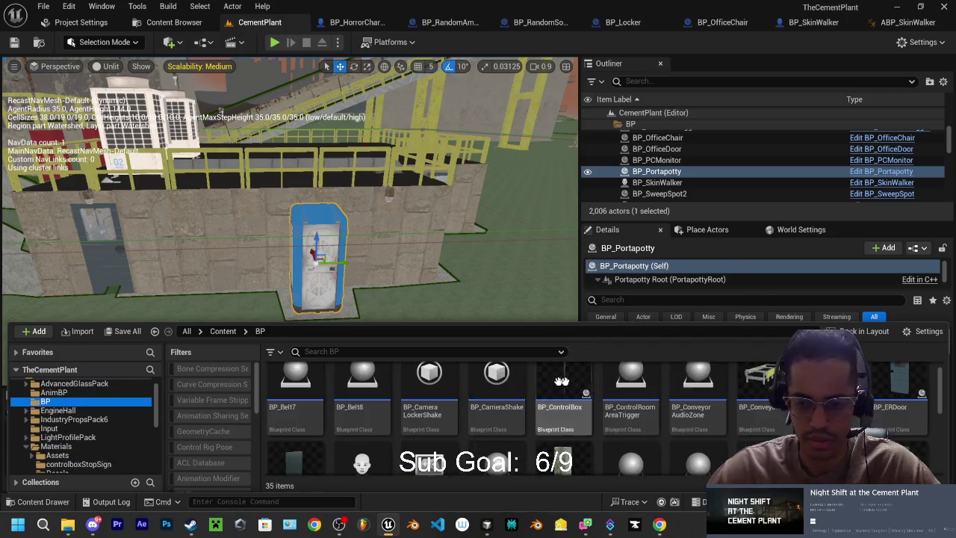
scroll(485, 411, down, 5)
Open BP_Portapotty in the full blueprint editor and select its Door Mesh component.
double_click(378, 416)
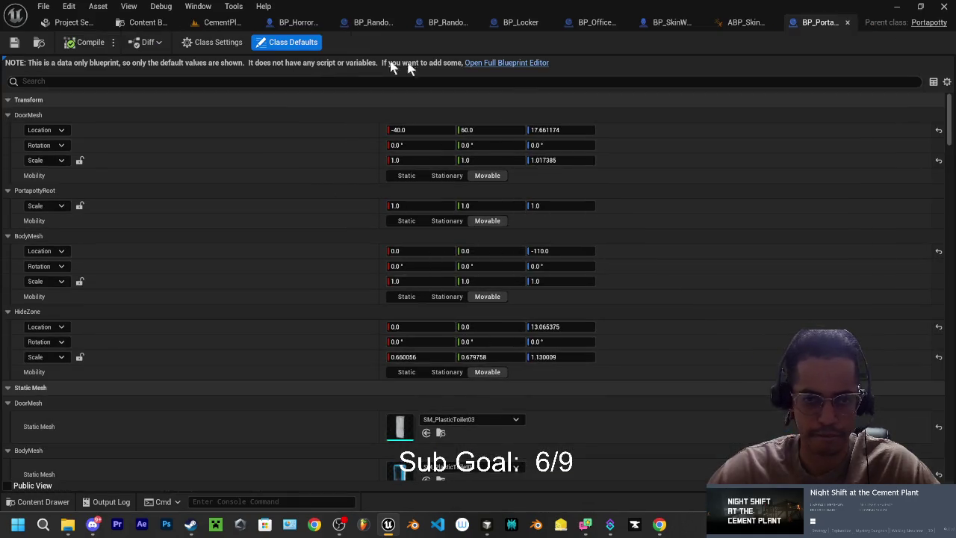
click(523, 64)
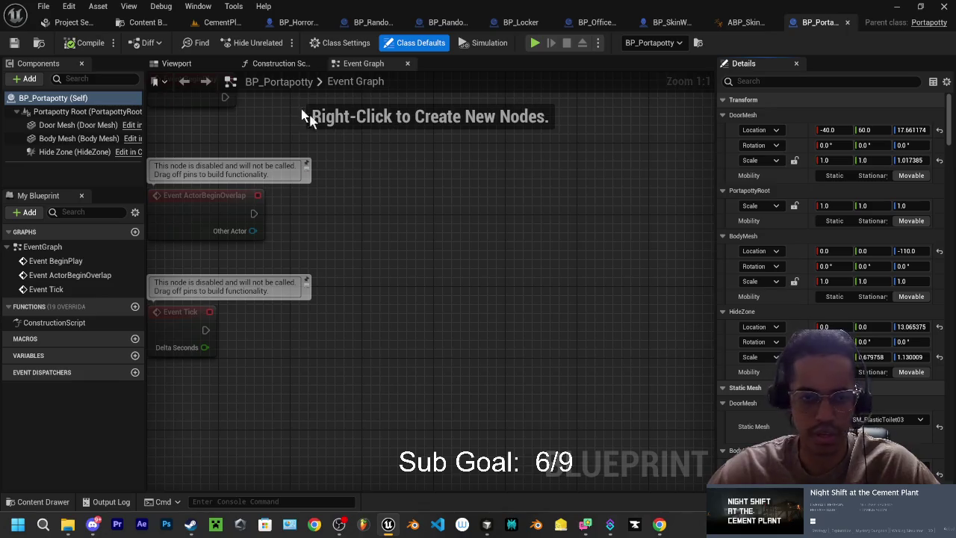
click(176, 64)
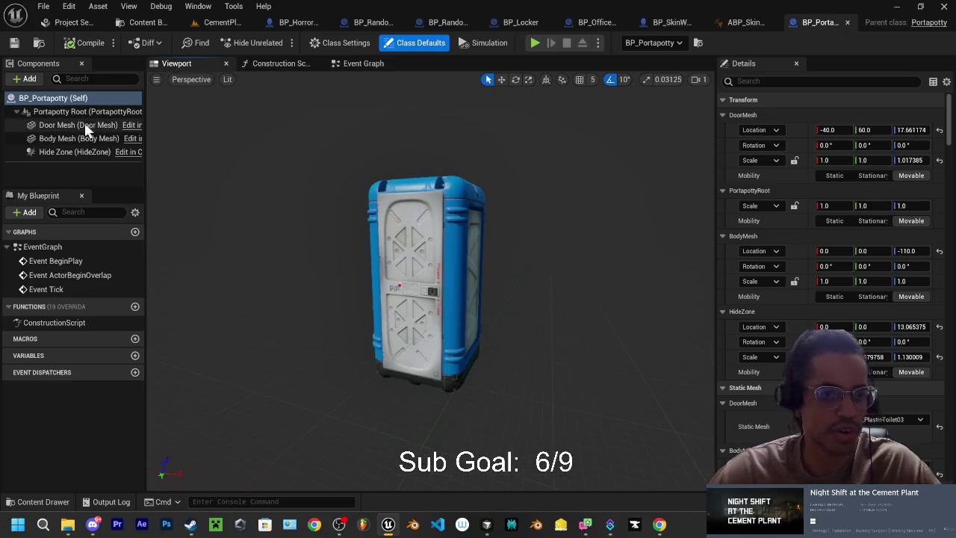
click(75, 112)
click(77, 126)
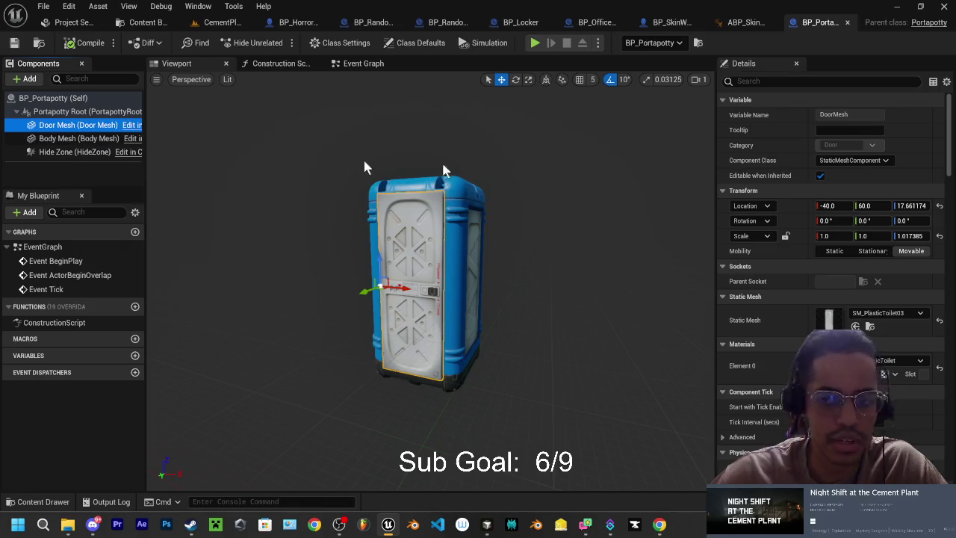
scroll(785, 310, down, 1)
scroll(786, 314, down, 10)
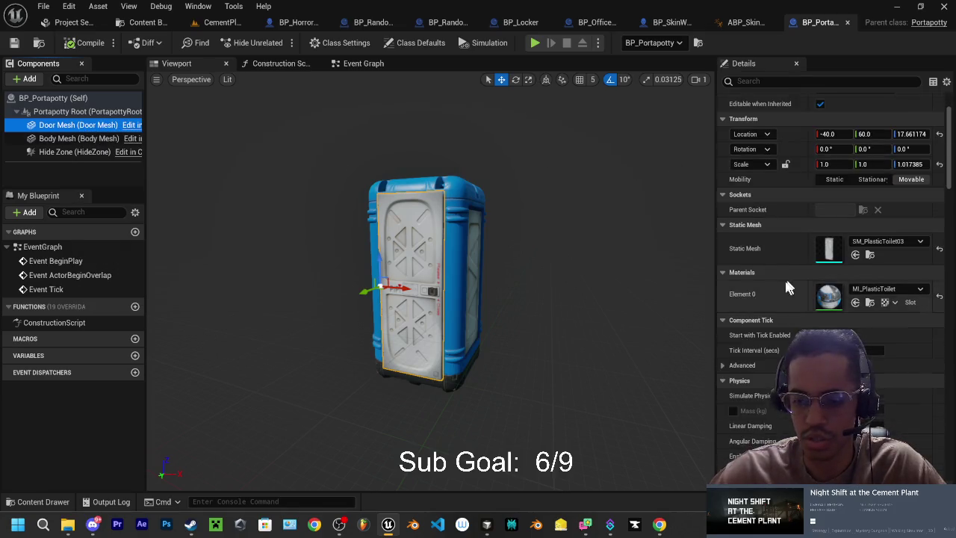
Search the door's and the blueprint's Details for 'hid' and 'hide', checking Cursor's chat.
click(794, 80)
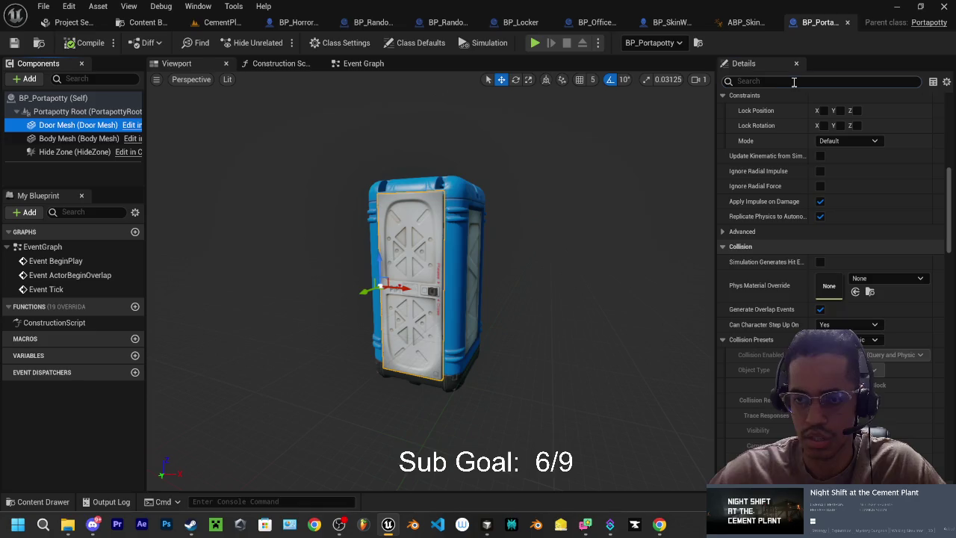
text(hid)
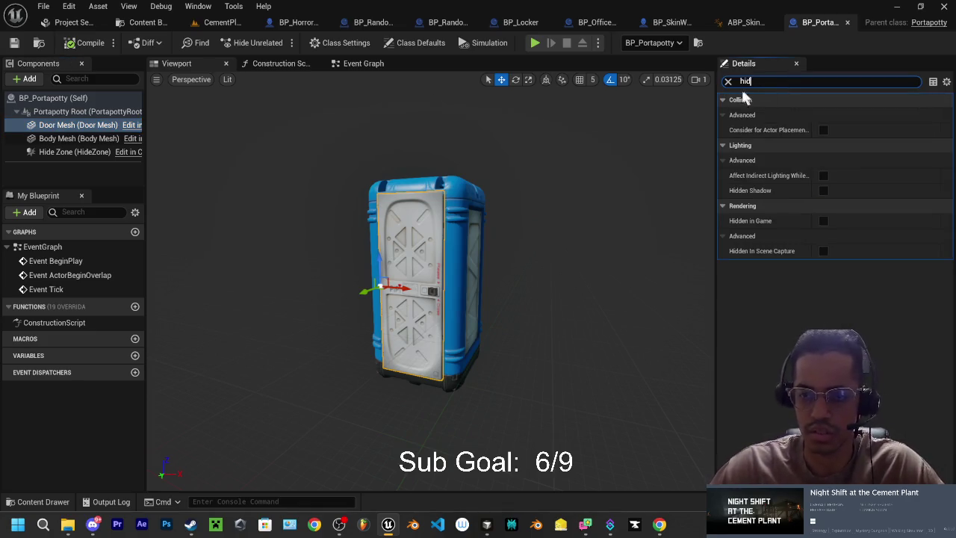
click(728, 81)
click(54, 98)
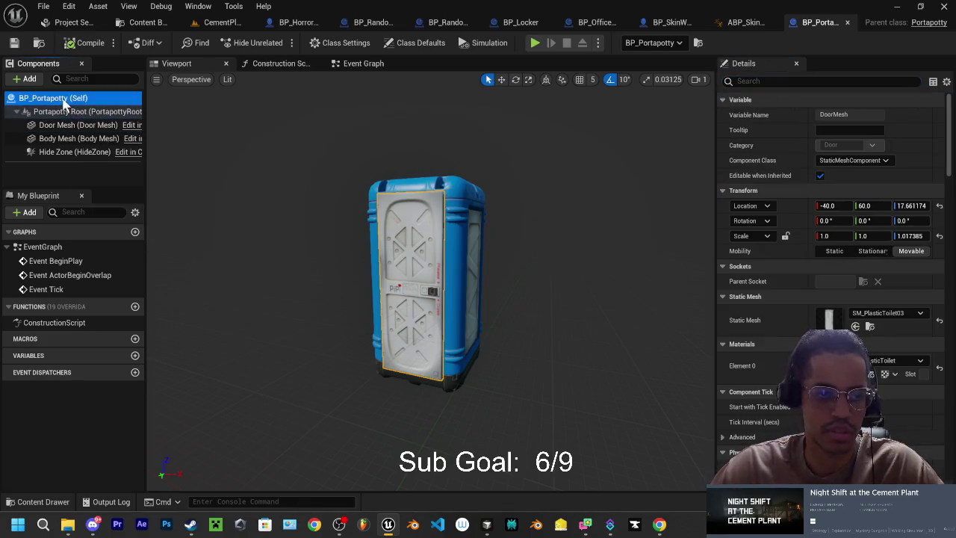
text(hide)
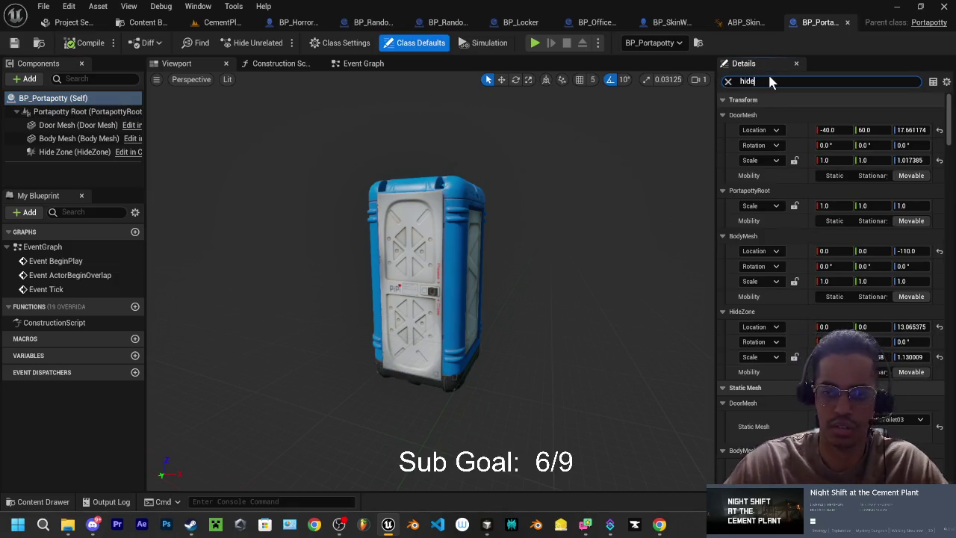
click(487, 524)
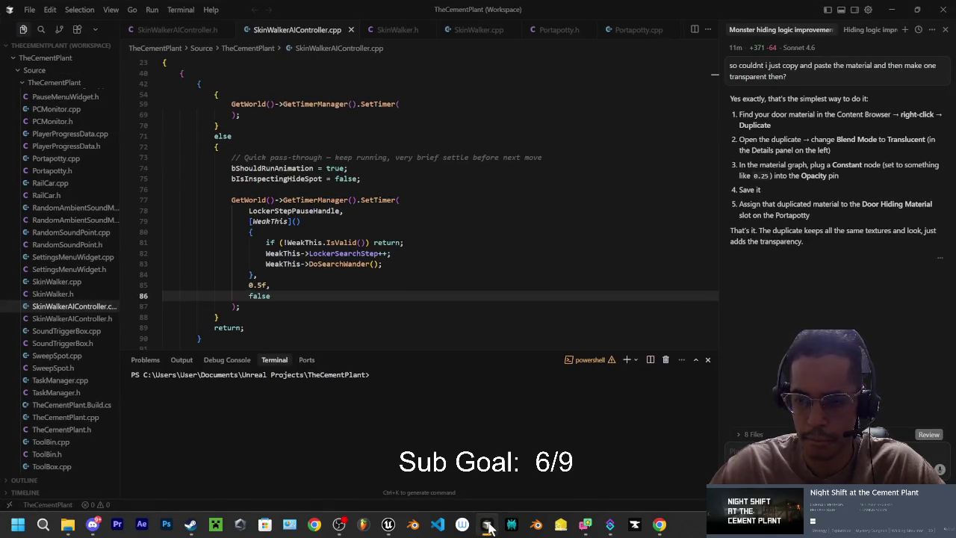
click(487, 524)
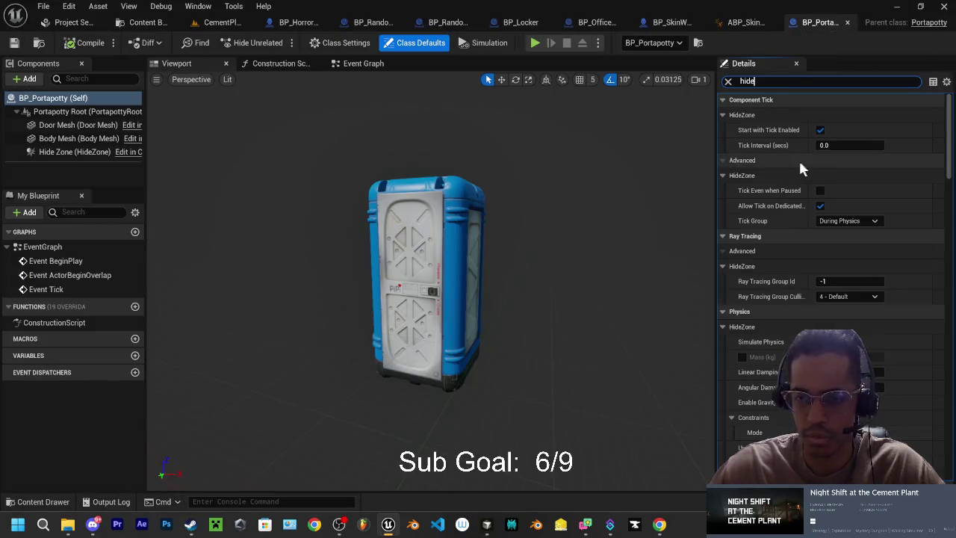
Search Details for 'mat' and 'hiding', reselect Door Mesh, then clear the search filter.
key(BackSpace)
key(BackSpace)
key(BackSpace)
text(mat)
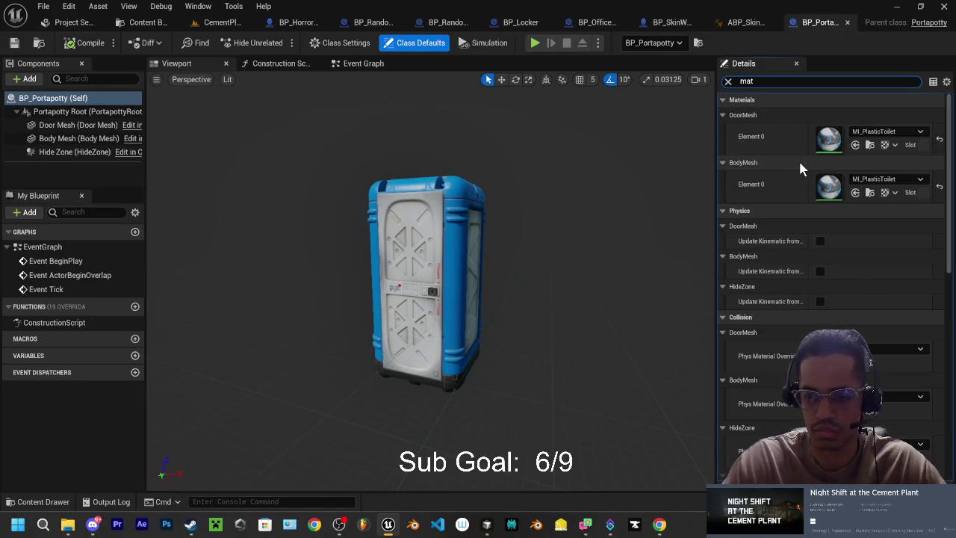
key(BackSpace)
key(BackSpace)
key(BackSpace)
text(hiding)
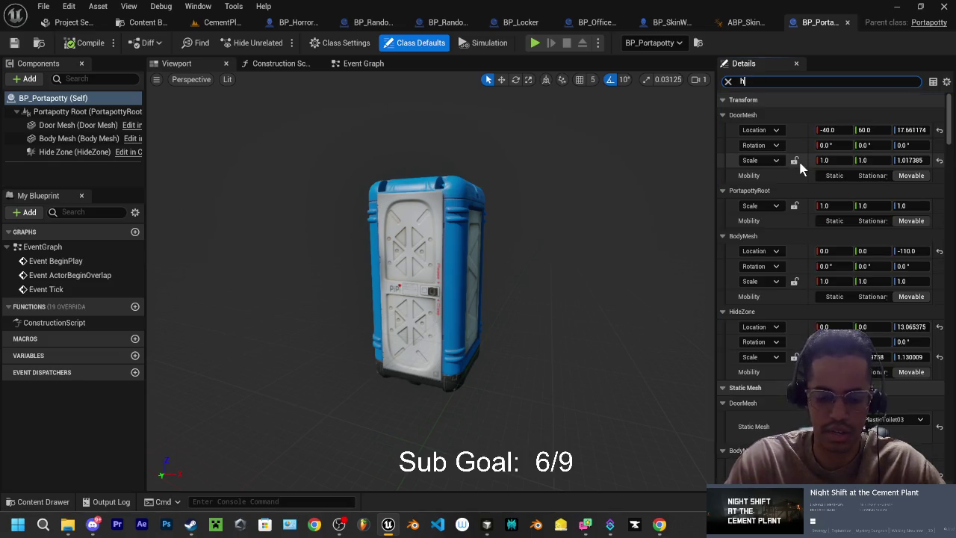
click(71, 125)
double_click(750, 81)
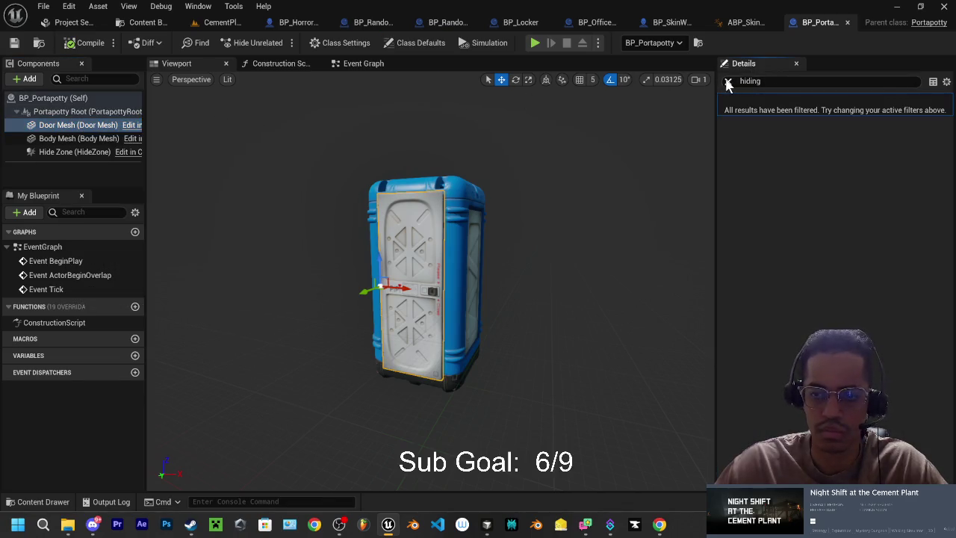
key(BackSpace)
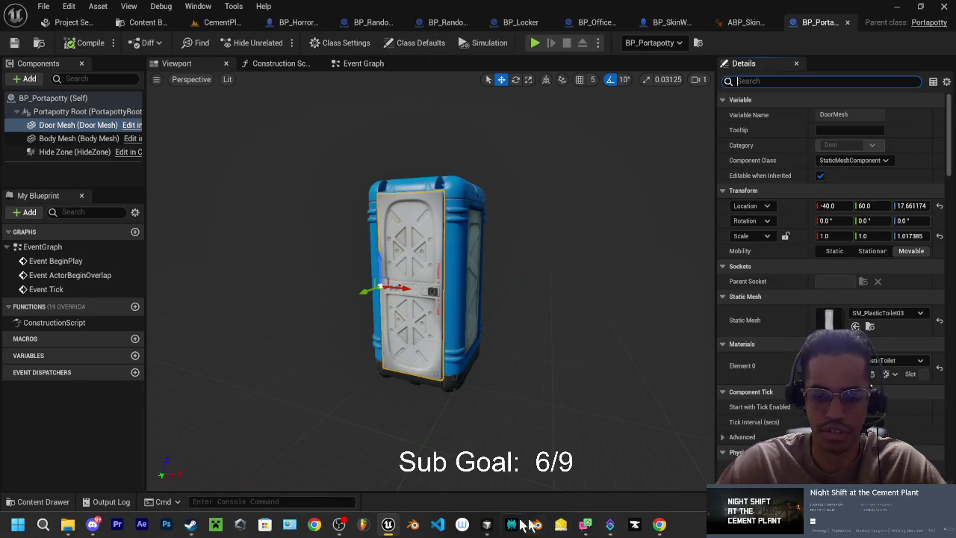
click(487, 524)
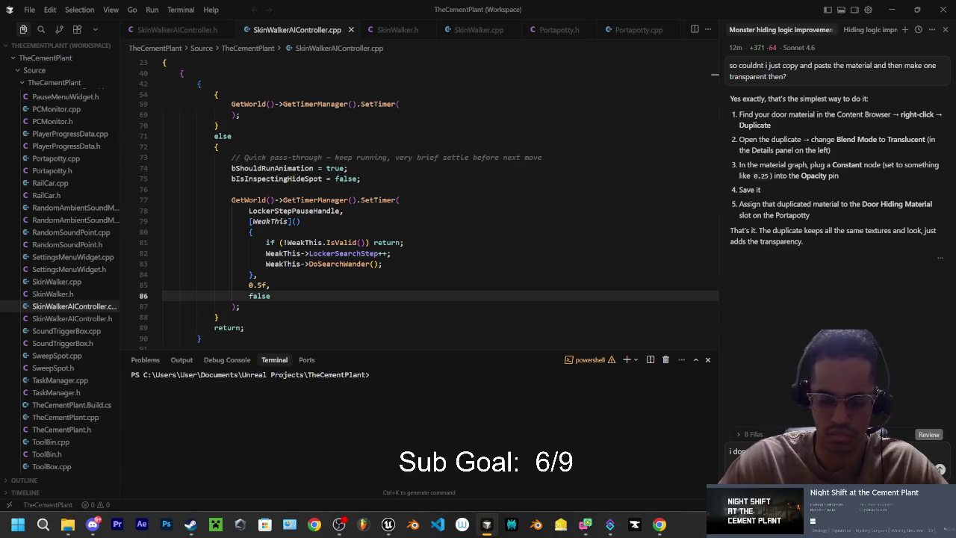
Ask the Cursor AI why BP_Portapotty shows no Door Hiding Material slot.
key(Return)
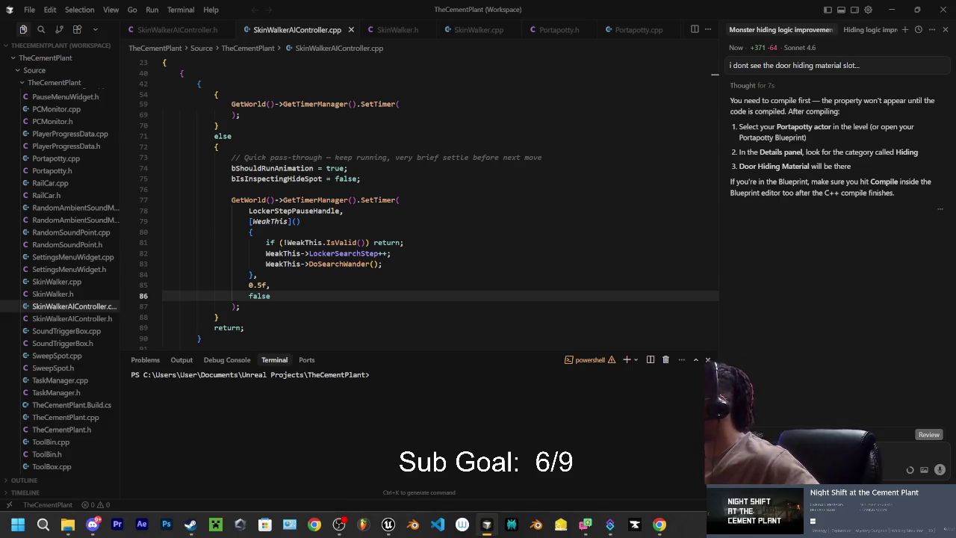
Live-compile the C++ changes with Ctrl+Alt+F11 and close the finished Live Coding window.
scroll(556, 245, down, 1)
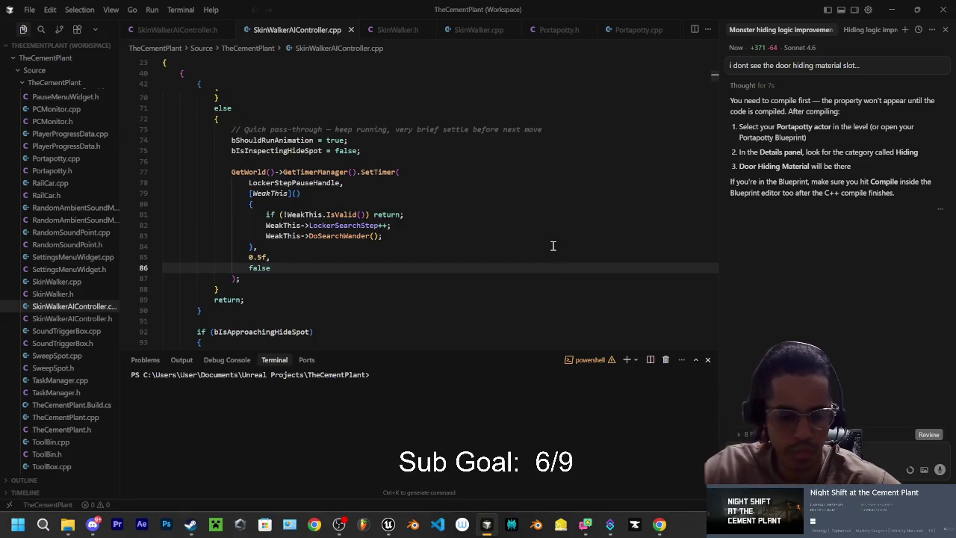
key(ctrl+alt+F11)
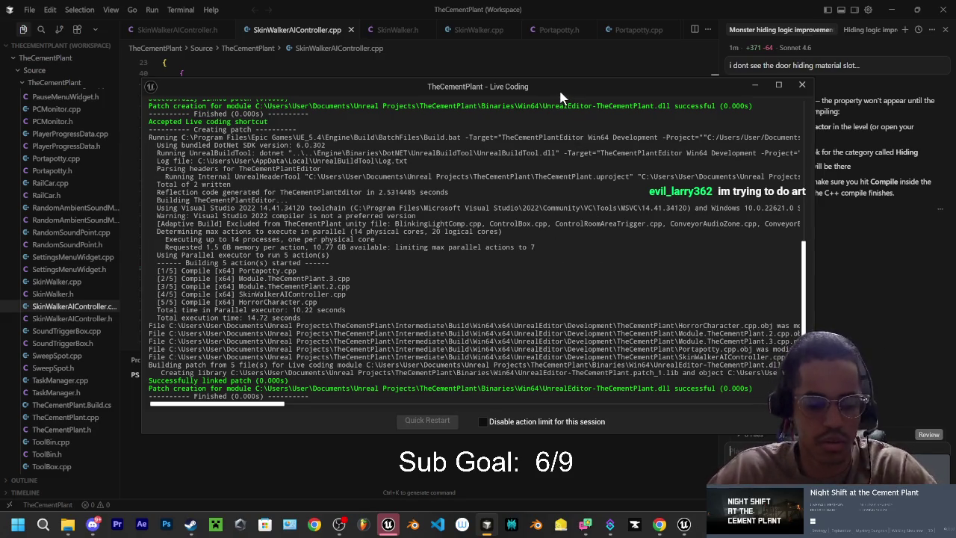
drag(556, 84, 557, 105)
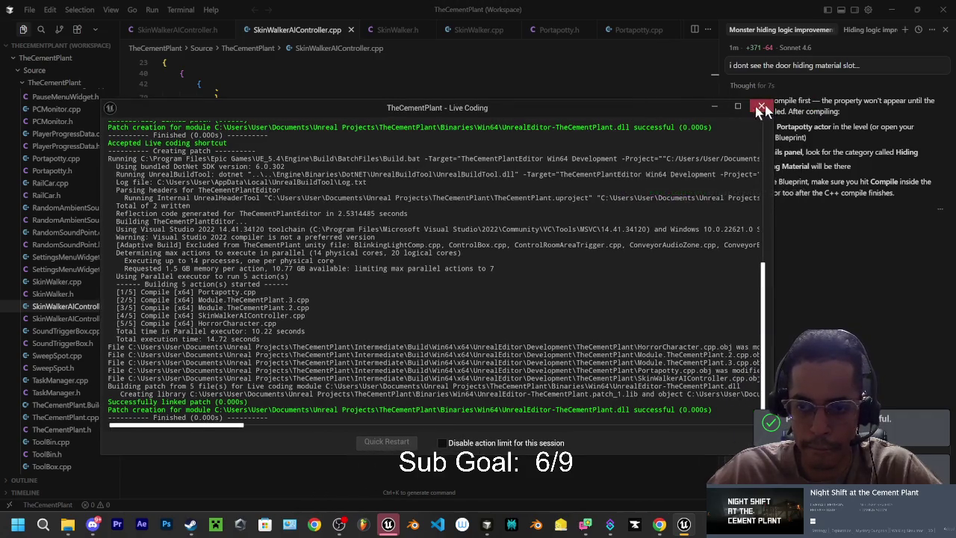
click(728, 98)
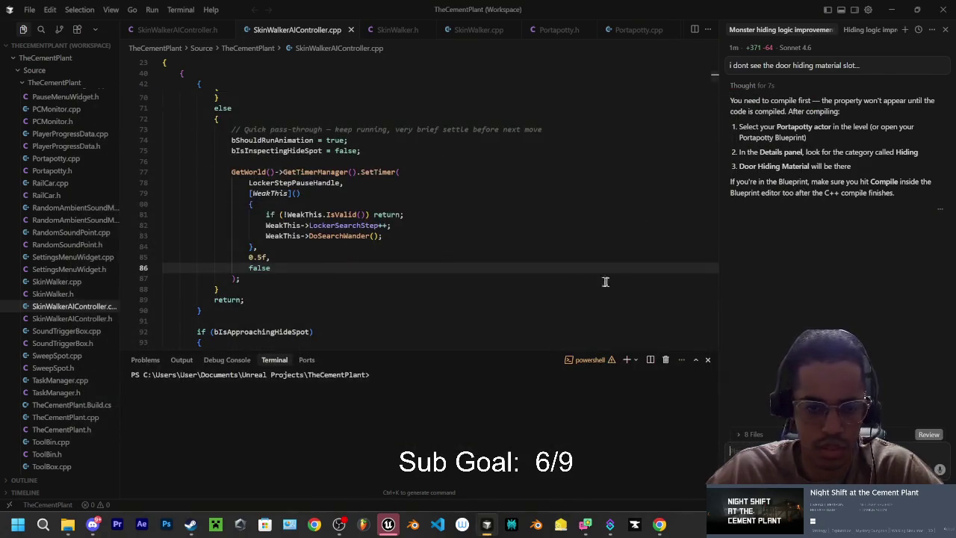
Return to the BP_Portapotty blueprint editor in Unreal.
scroll(286, 271, up, 1)
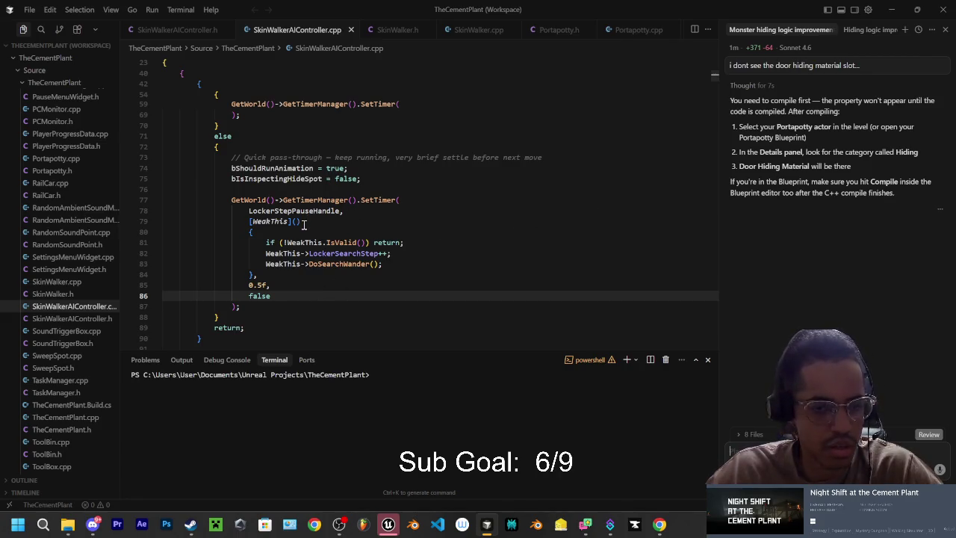
click(375, 180)
click(279, 136)
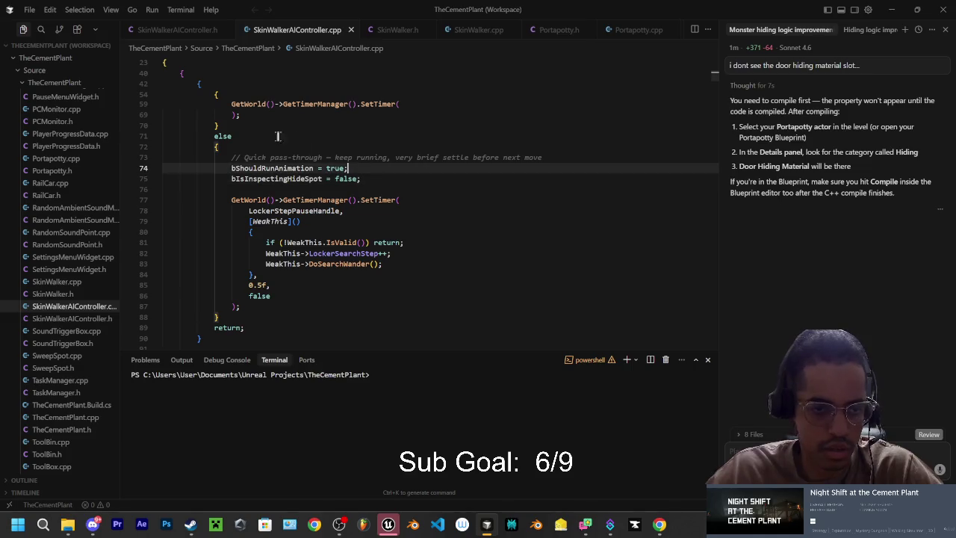
click(392, 253)
click(404, 243)
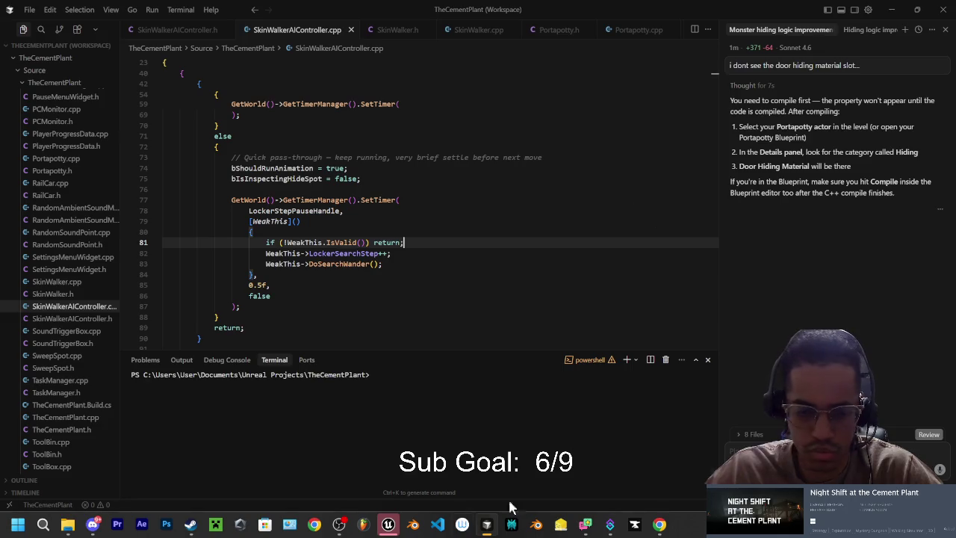
click(388, 524)
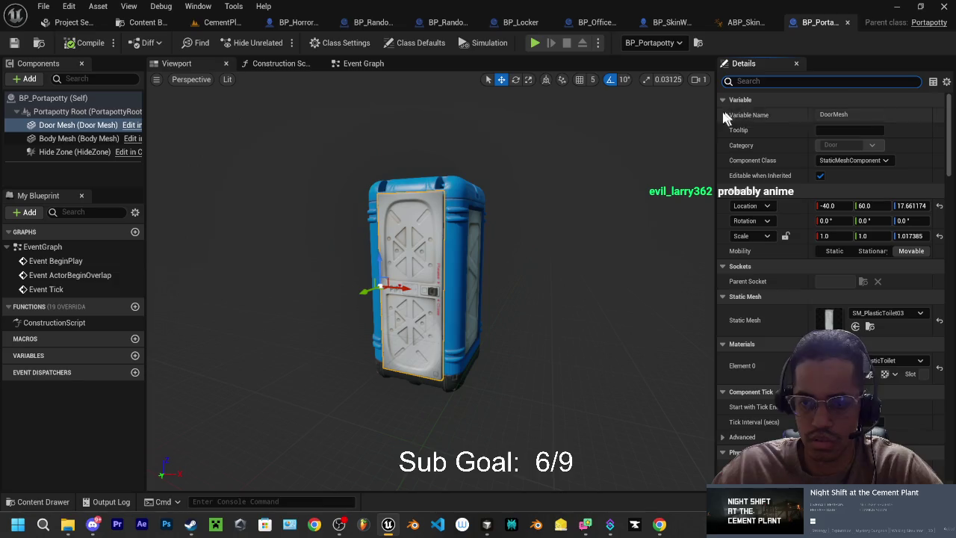
Select the BP_Portapotty class itself and filter its Details for 'decalhiding'.
scroll(623, 280, down, 4)
scroll(572, 263, up, 2)
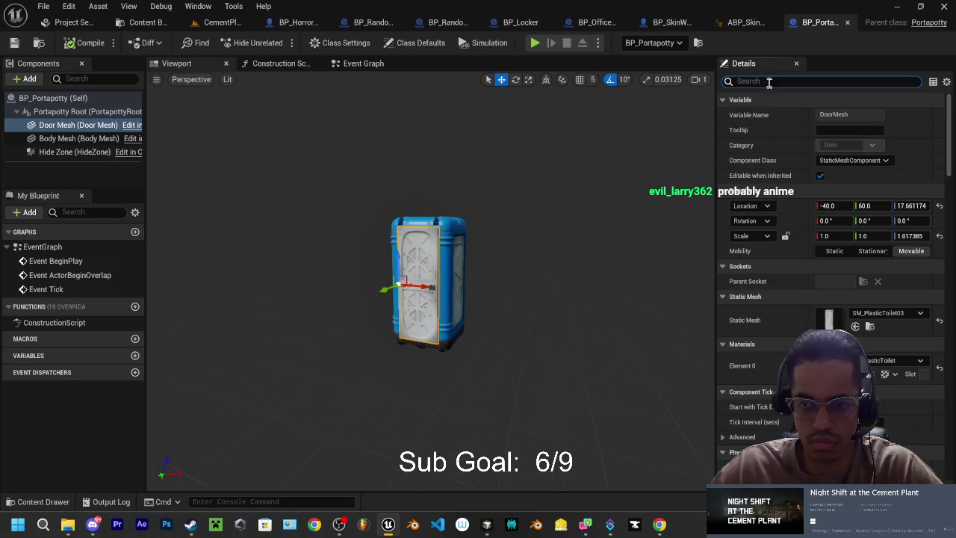
click(71, 111)
click(79, 98)
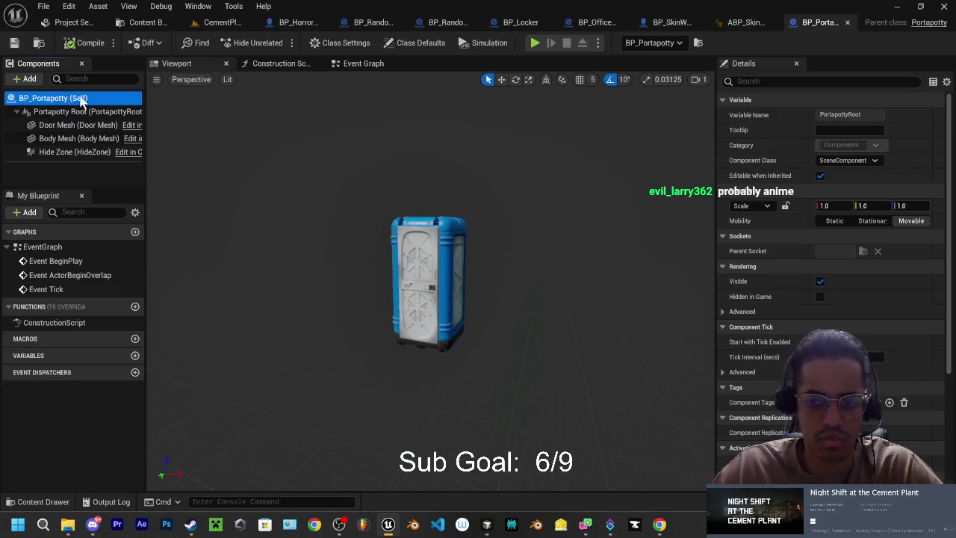
click(750, 81)
text(d)
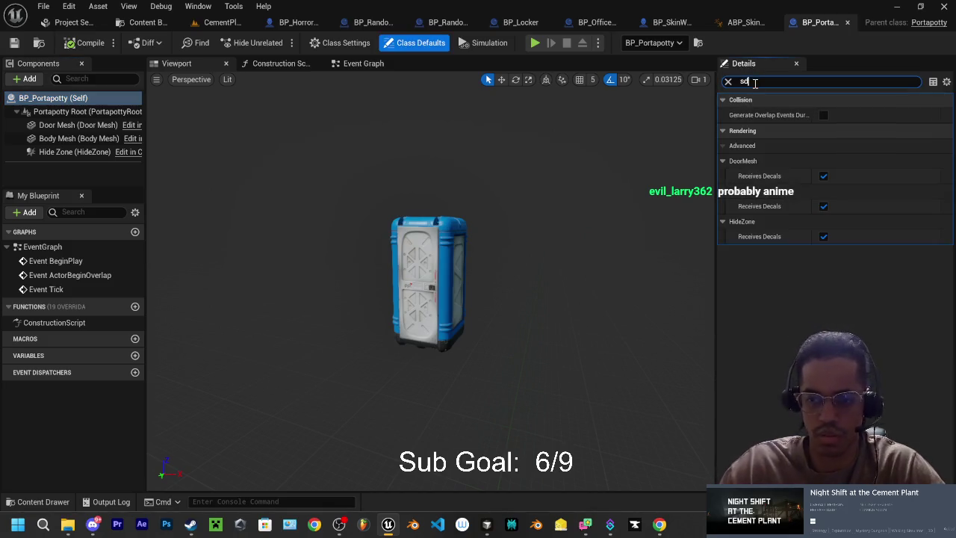
text(ecalhid)
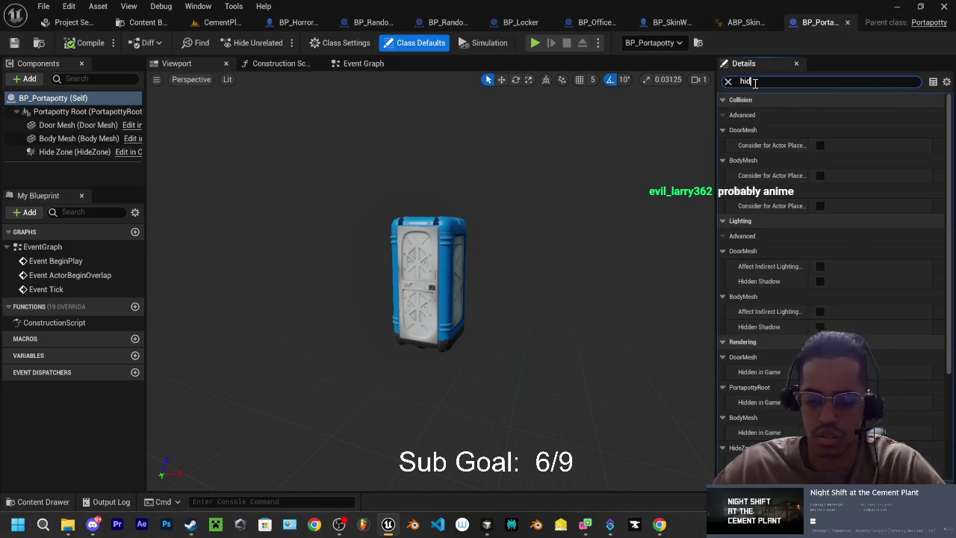
text(ing)
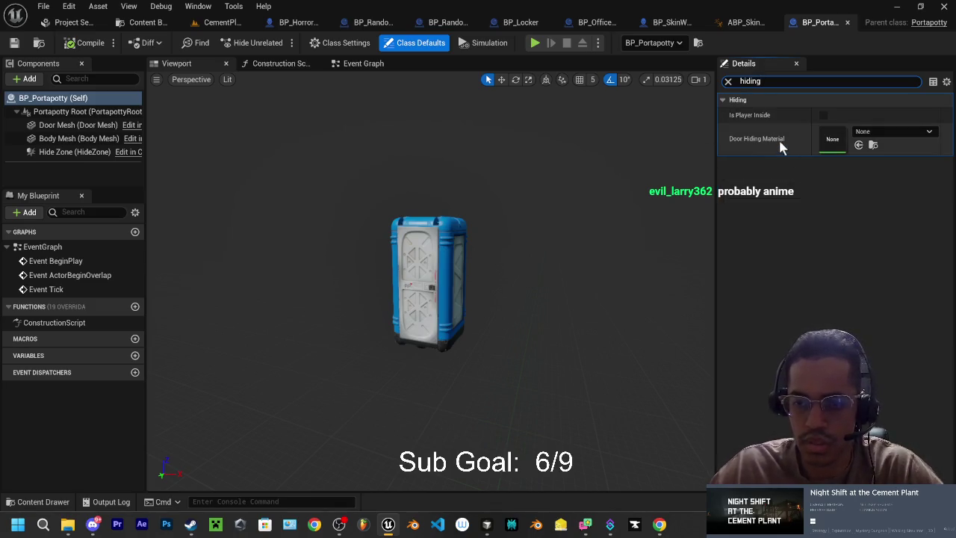
Browse 'trans' materials in the Door Hiding Material dropdown, then open the Content Drawer.
click(884, 130)
text(trans)
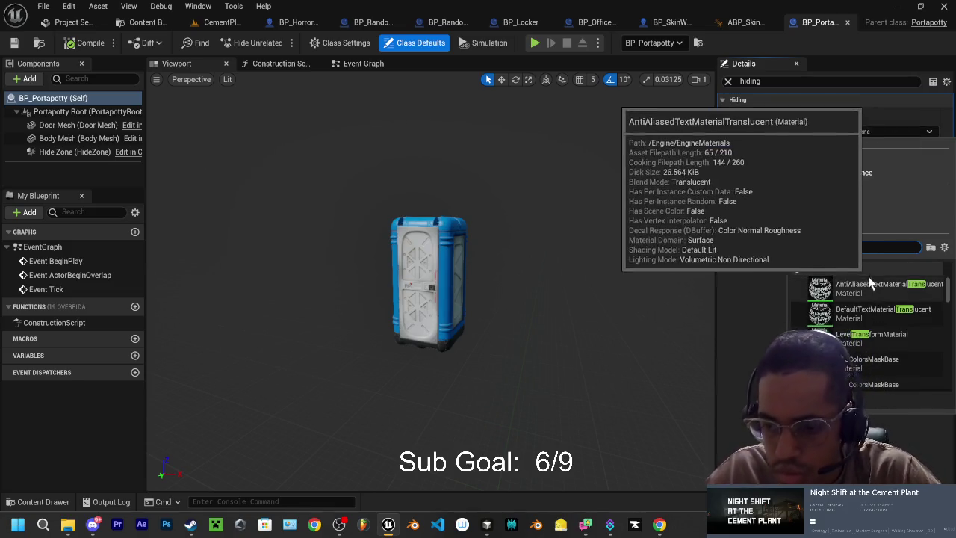
scroll(884, 318, down, 3)
scroll(896, 314, down, 1)
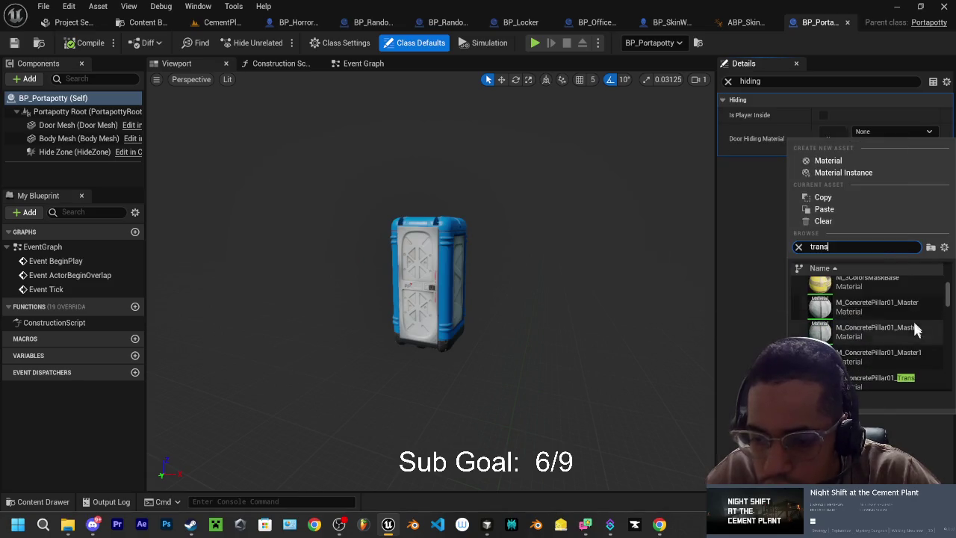
scroll(853, 313, down, 2)
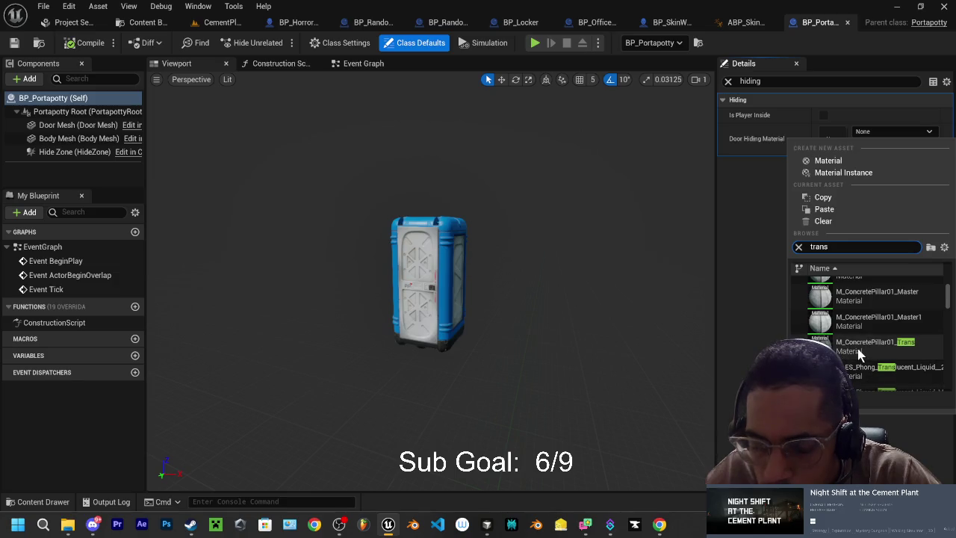
scroll(883, 344, down, 3)
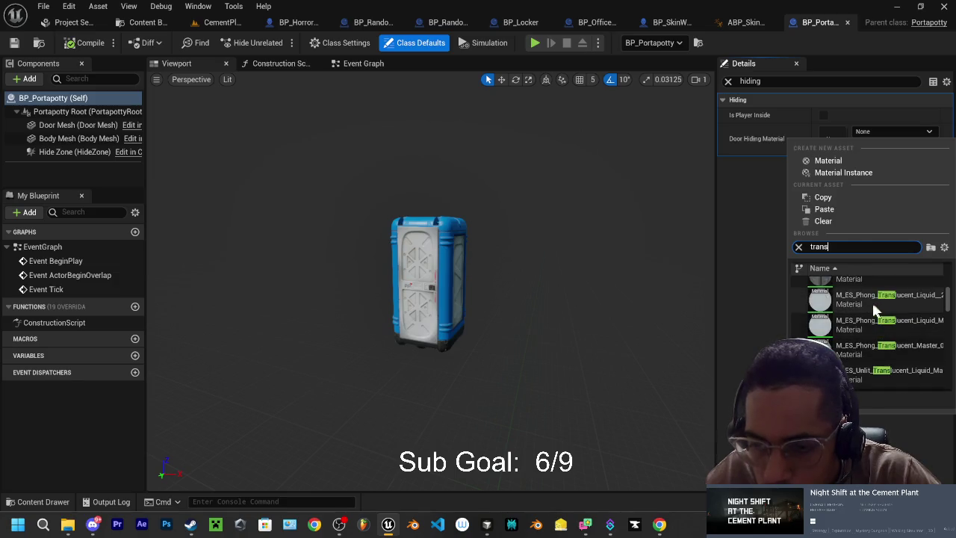
scroll(868, 299, down, 5)
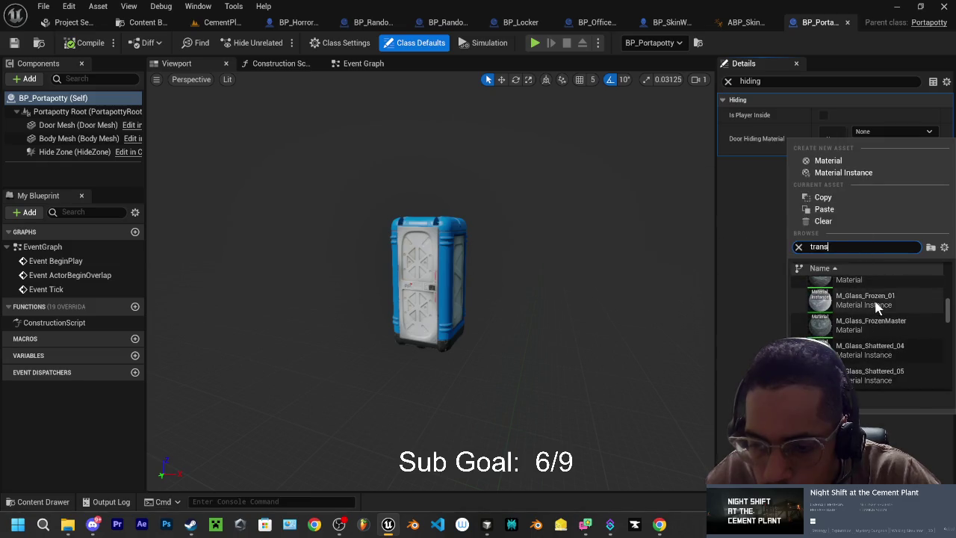
click(728, 332)
key(ctrl+space)
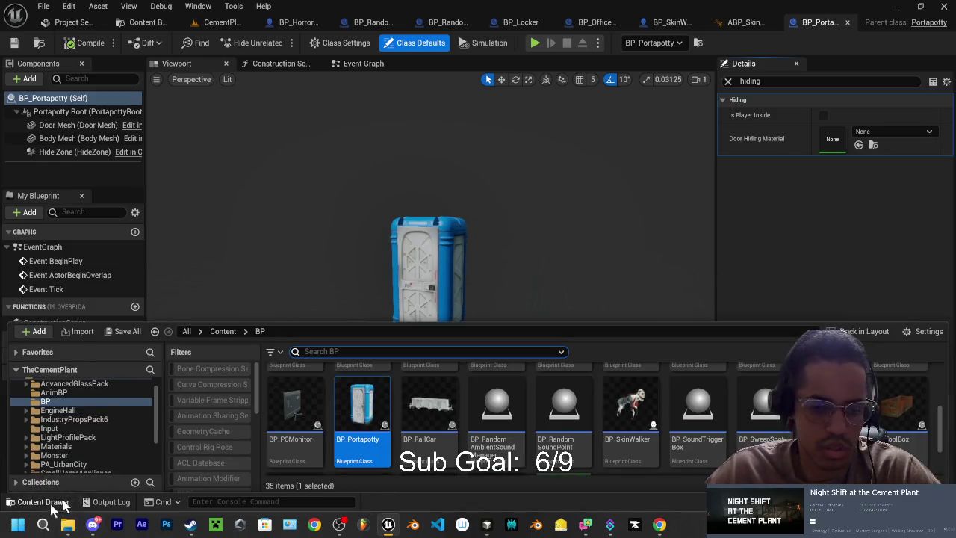